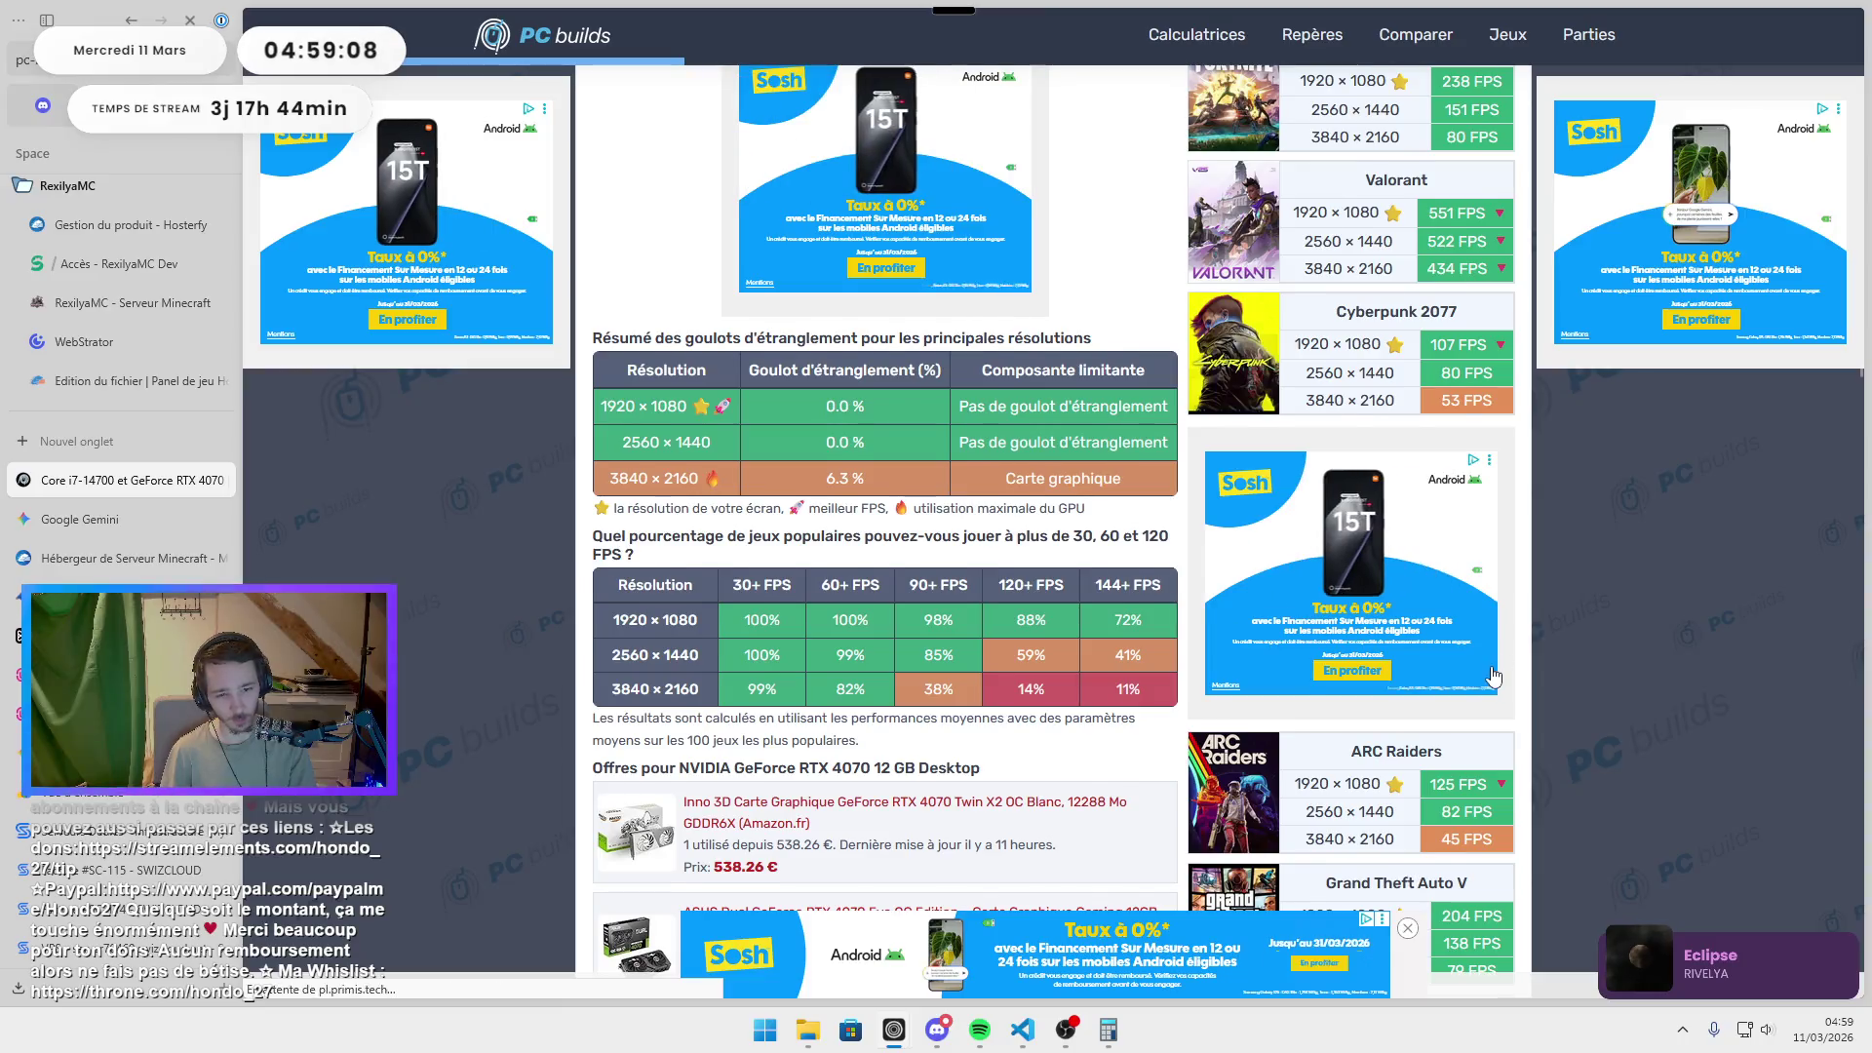
Leave the i7-14700/RTX 4070 result for the 'vérifier bottleneck' Google results via the Back history list
scroll(1241, 636, "down", 3)
scroll(1154, 634, "up", 3)
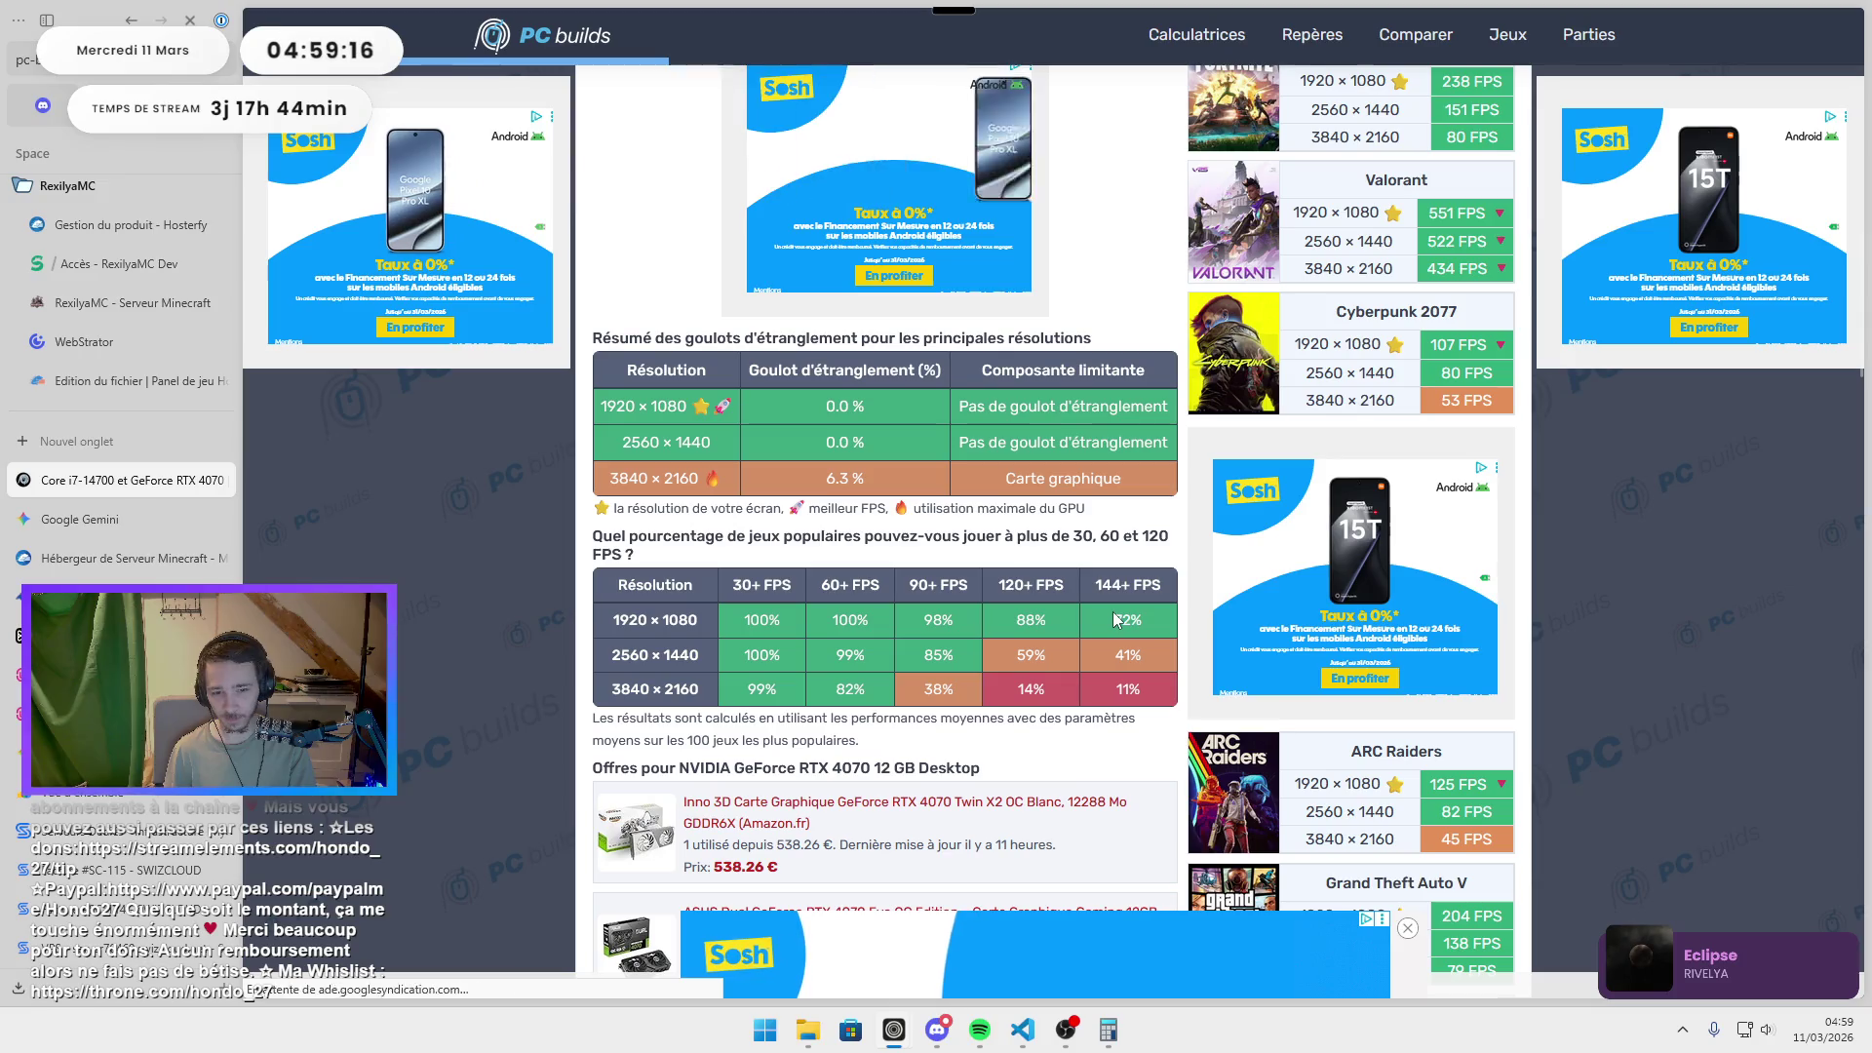
scroll(1128, 673, "up", 15)
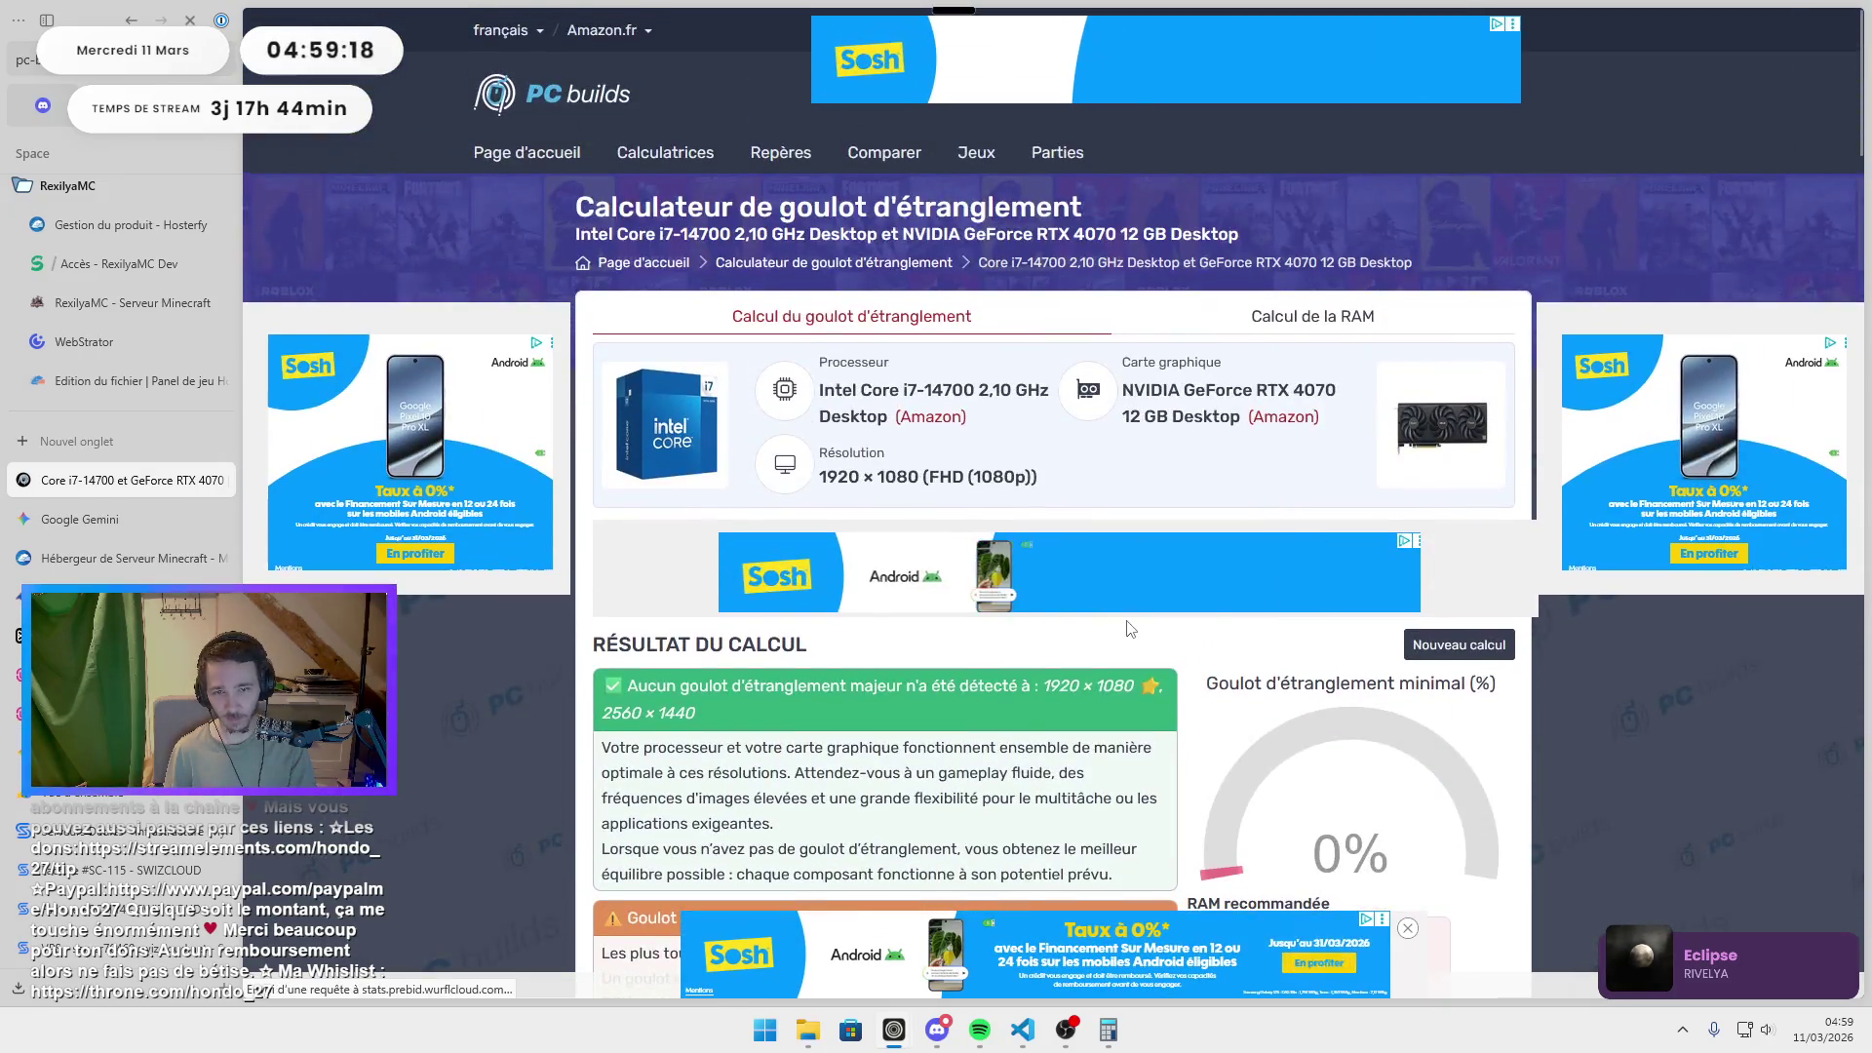
right_click(131, 19)
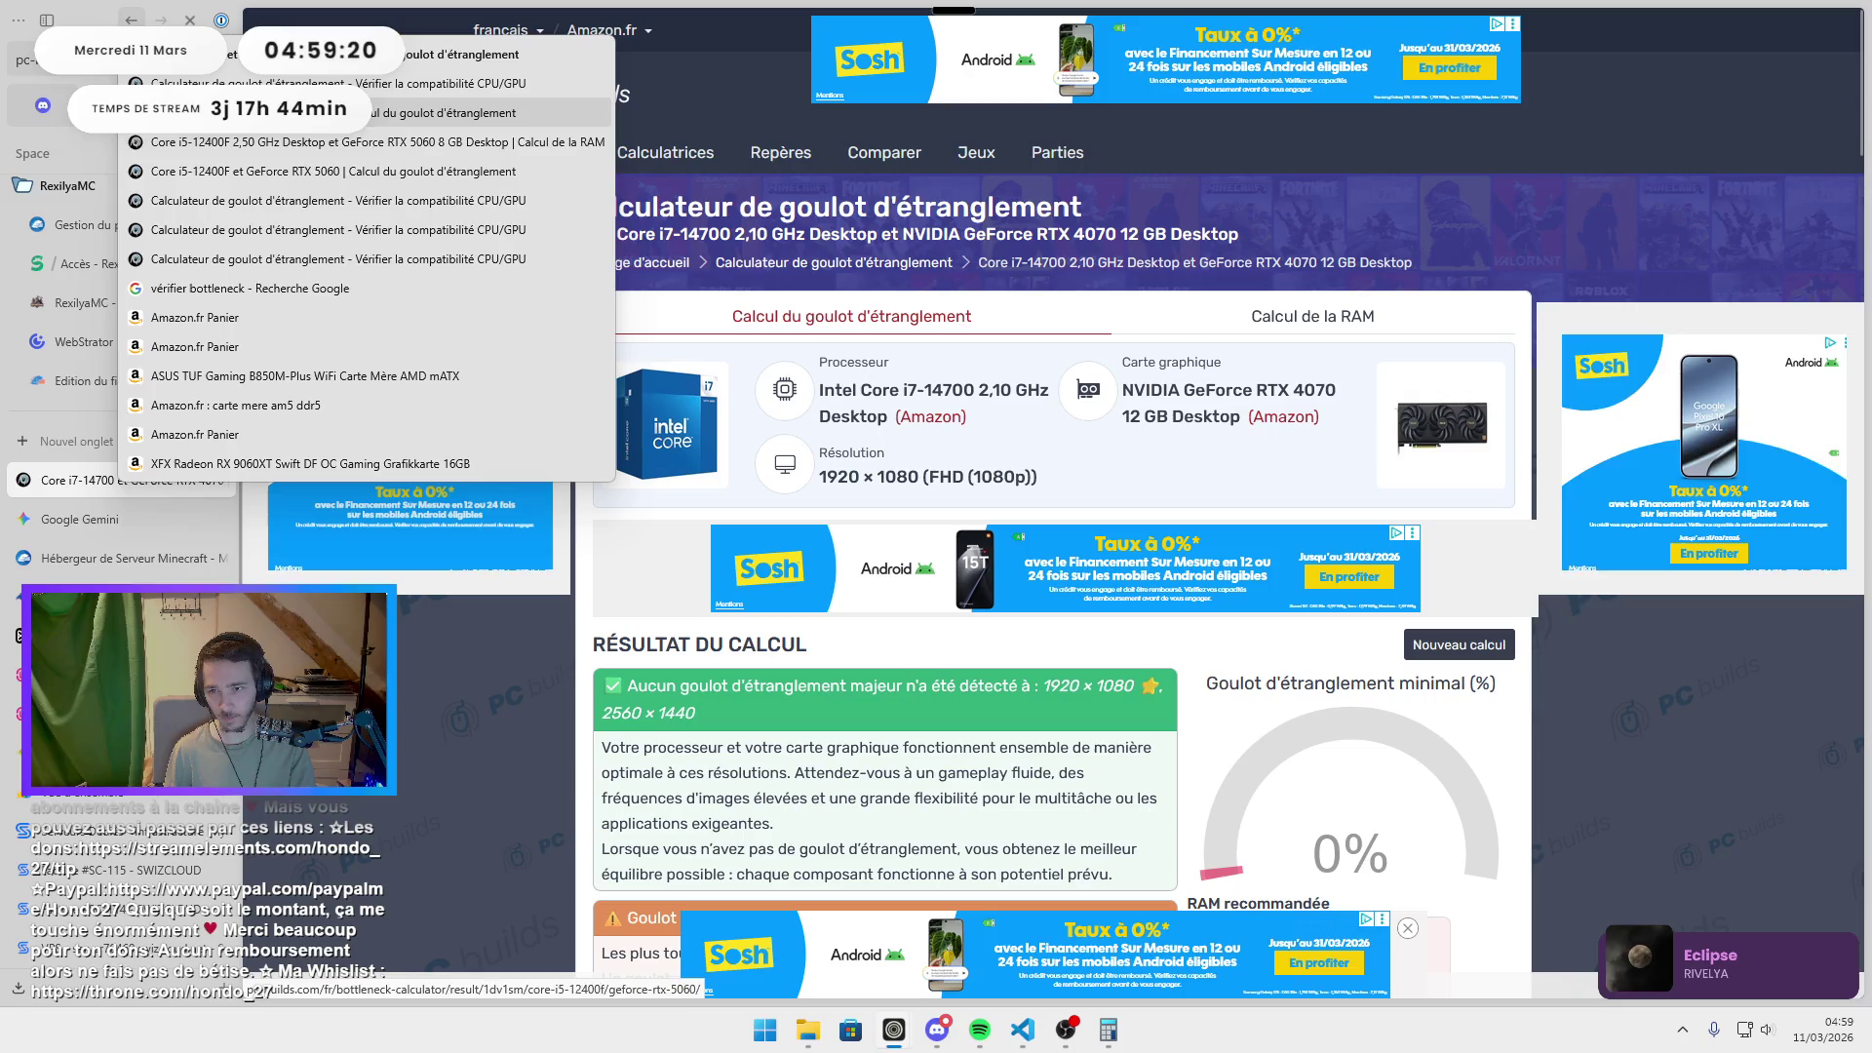
left_click(289, 288)
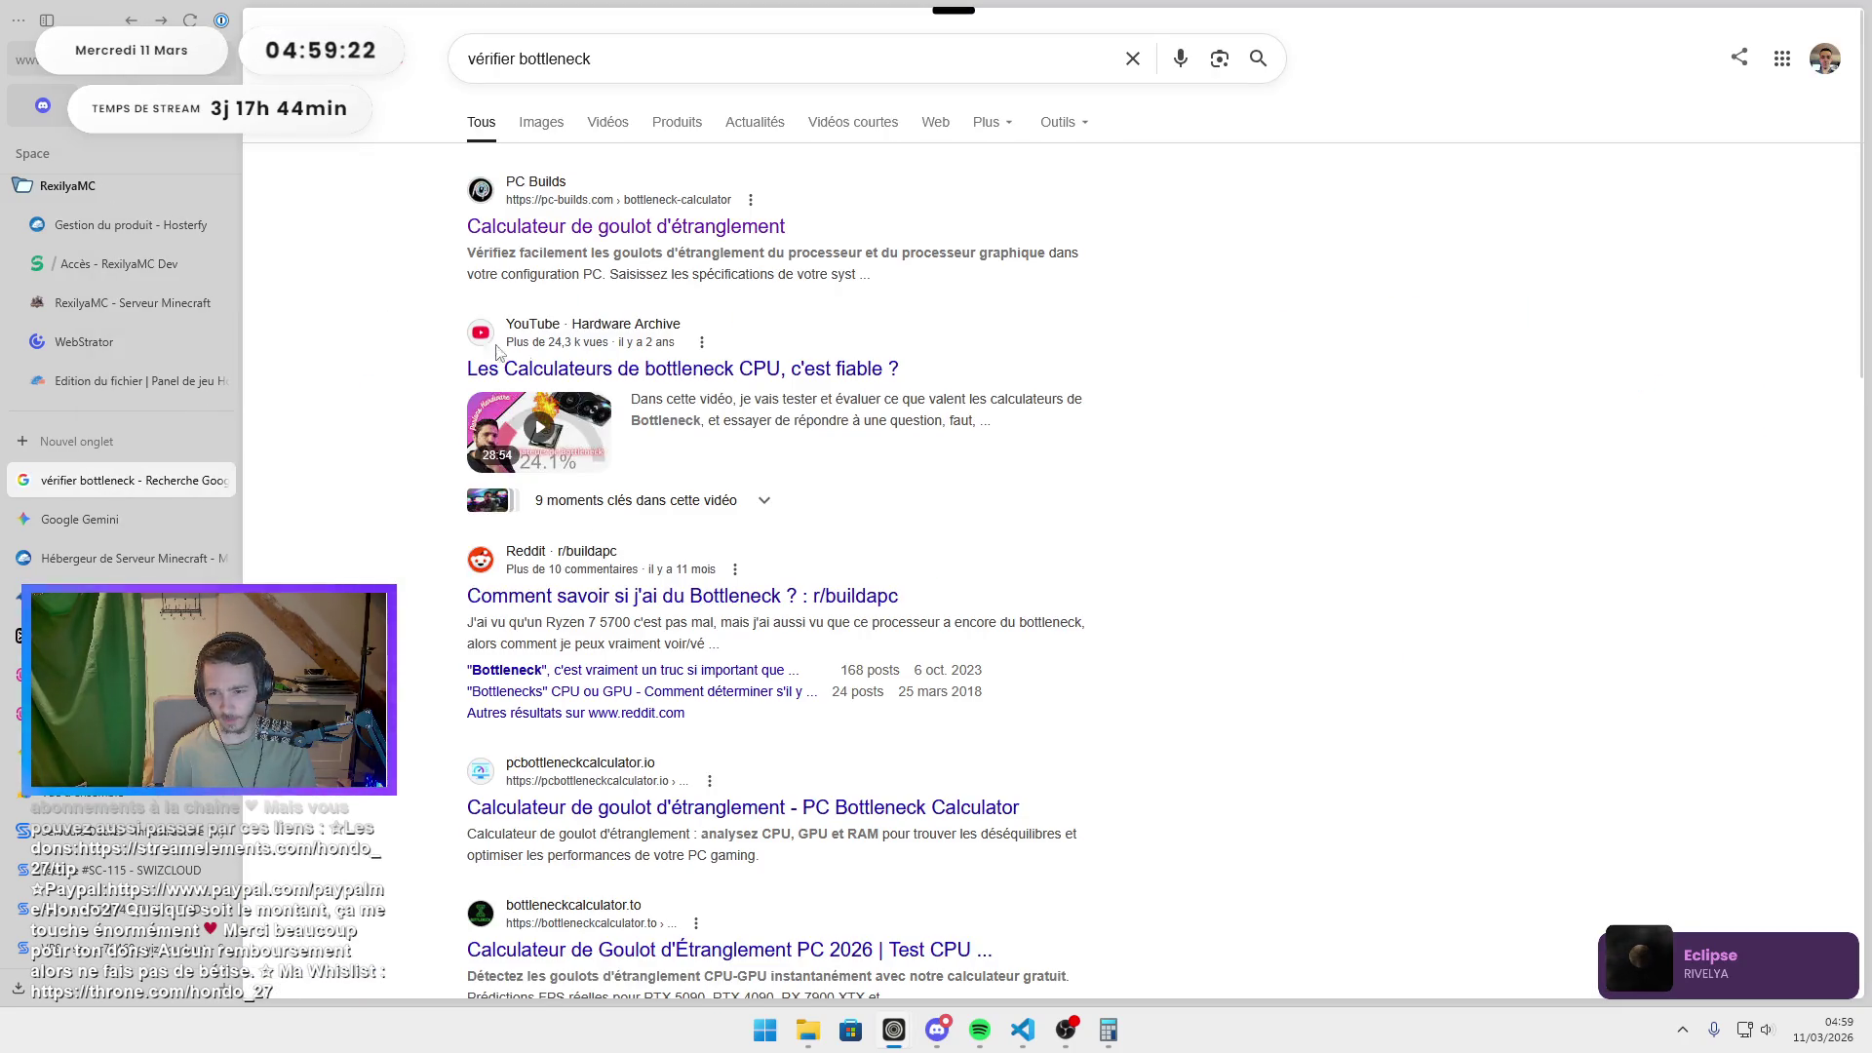
scroll(901, 583, "down", 1)
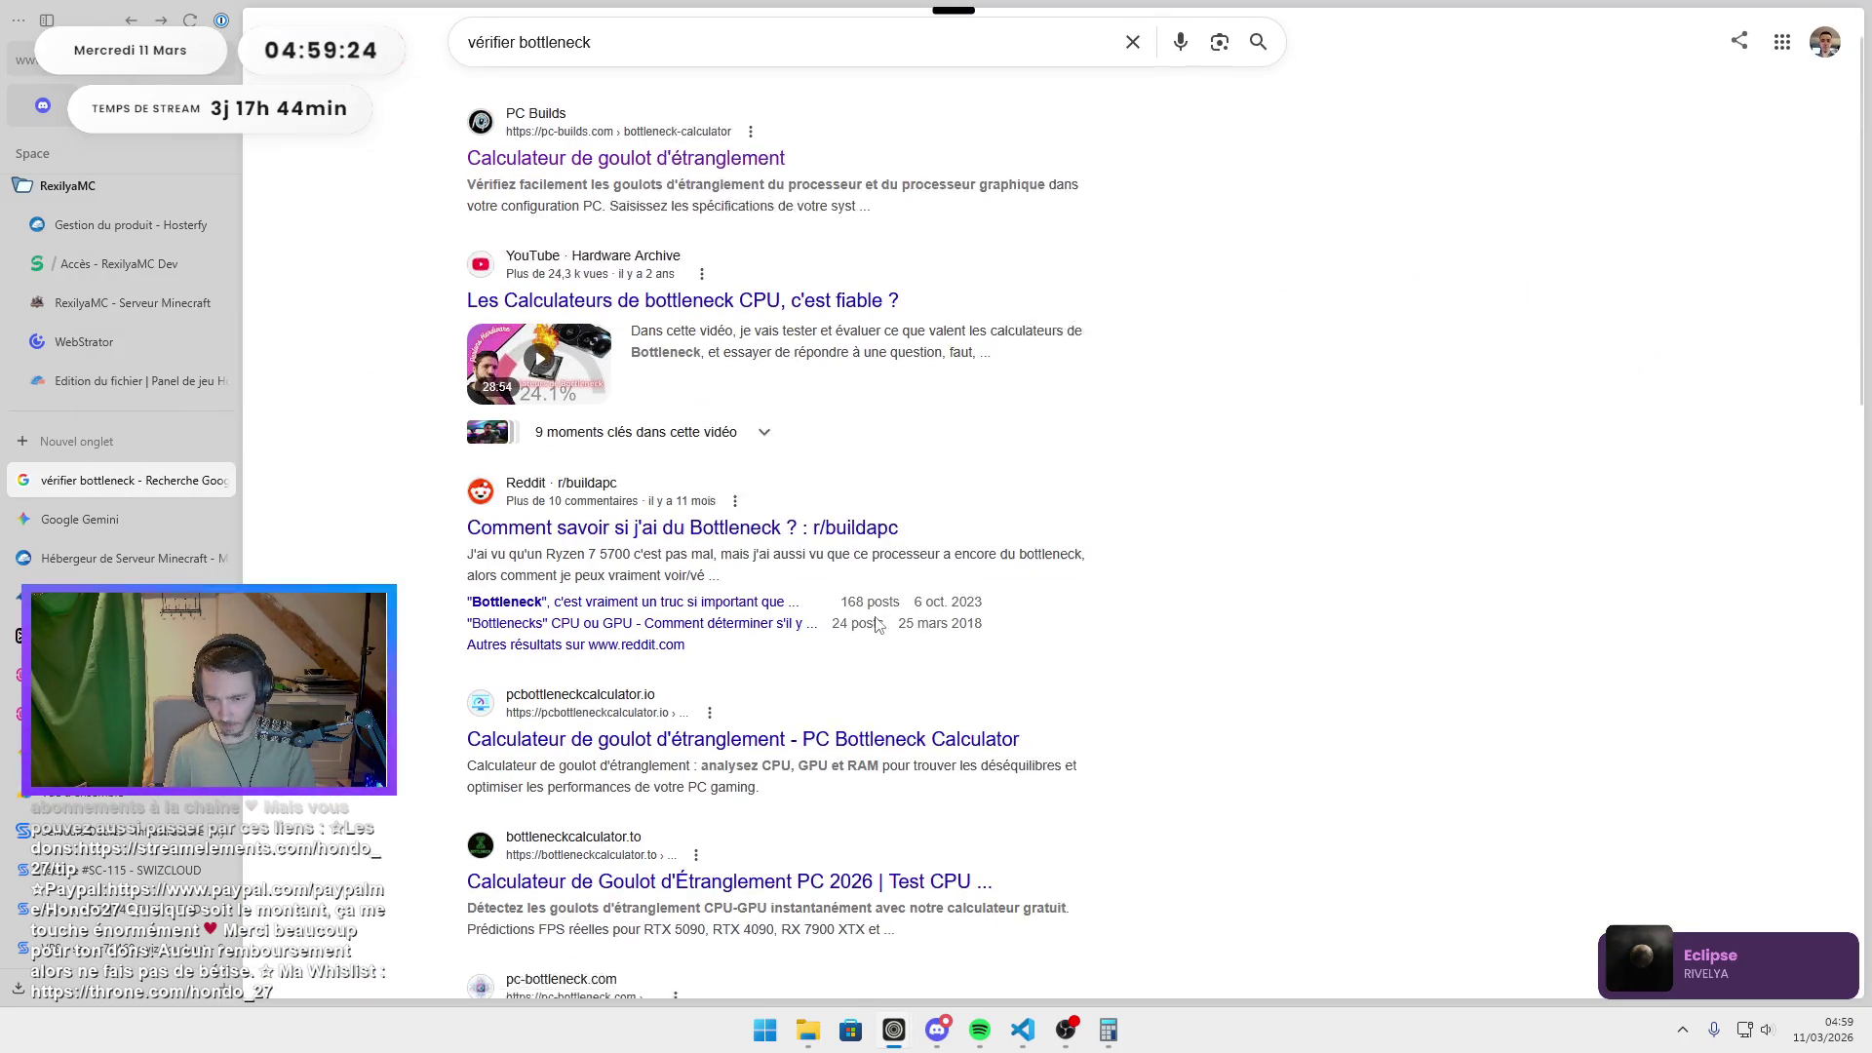
Open pcbottleneckcalculator.io and choose the Intel Core i5-12400F as the CPU
left_click(862, 717)
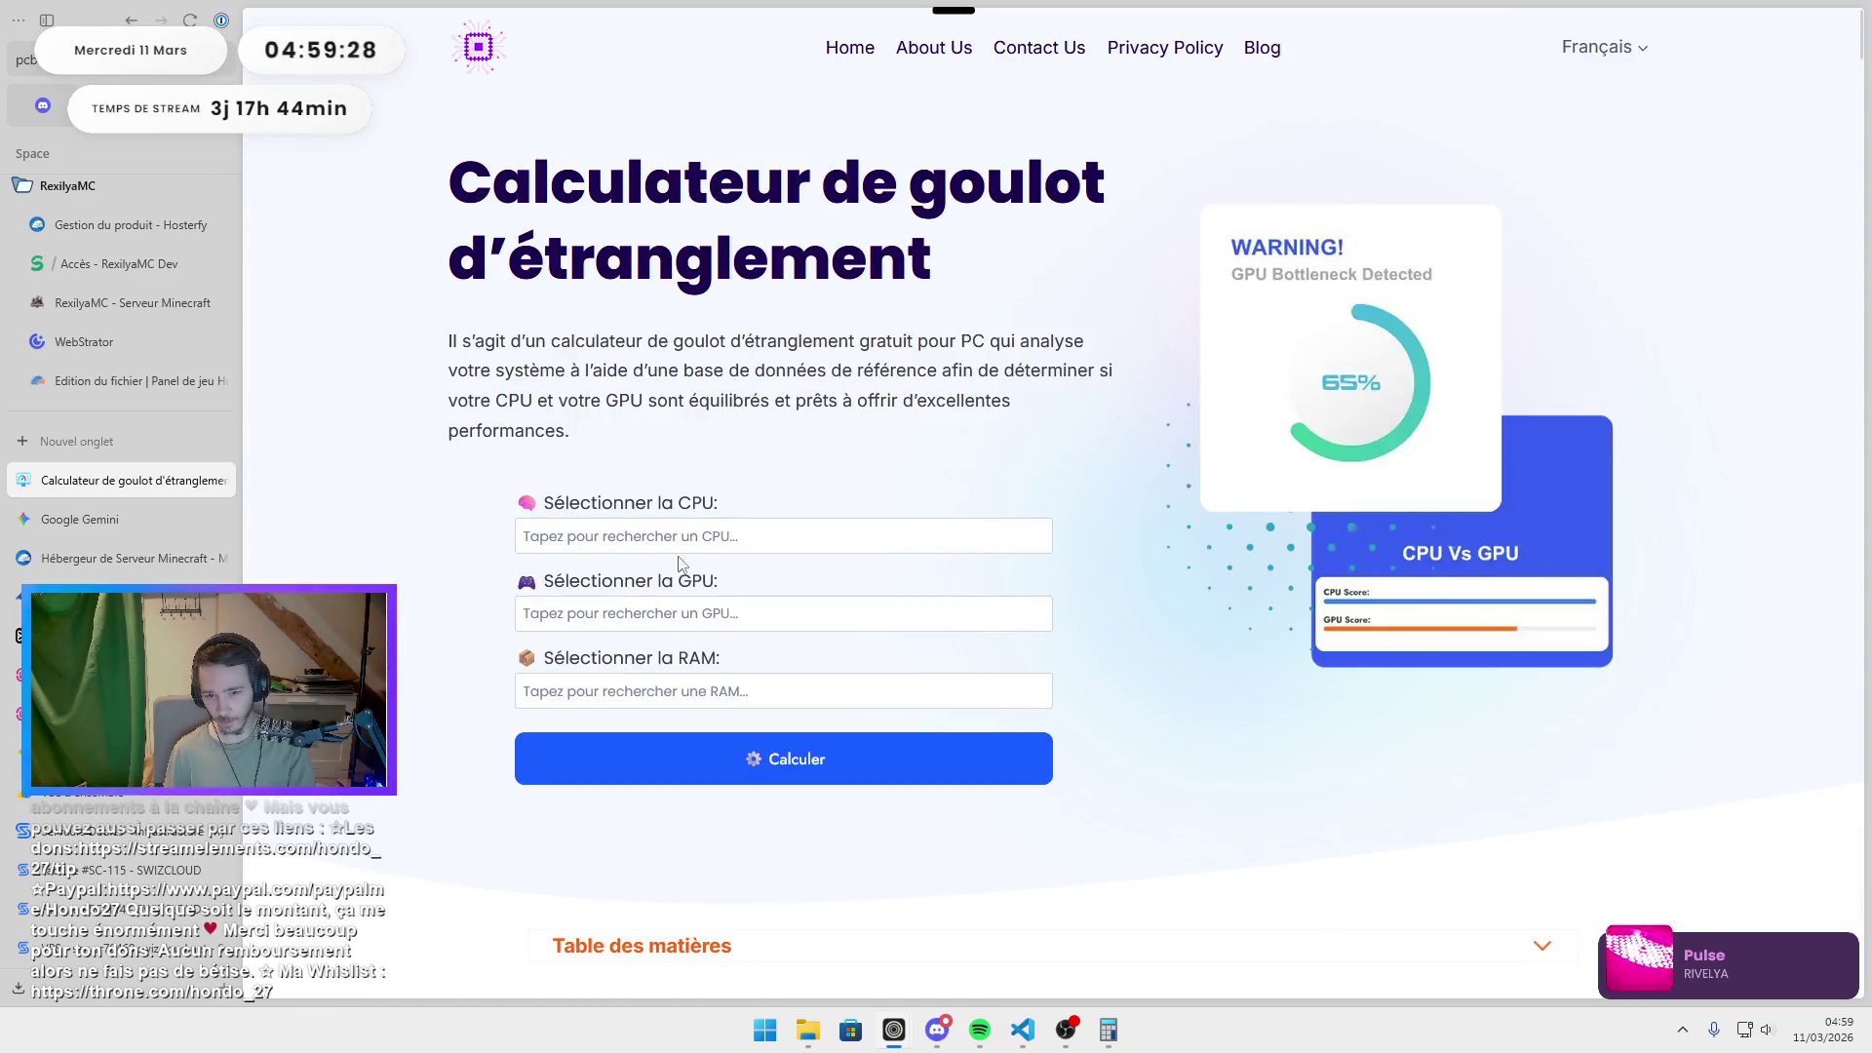
left_click(730, 536)
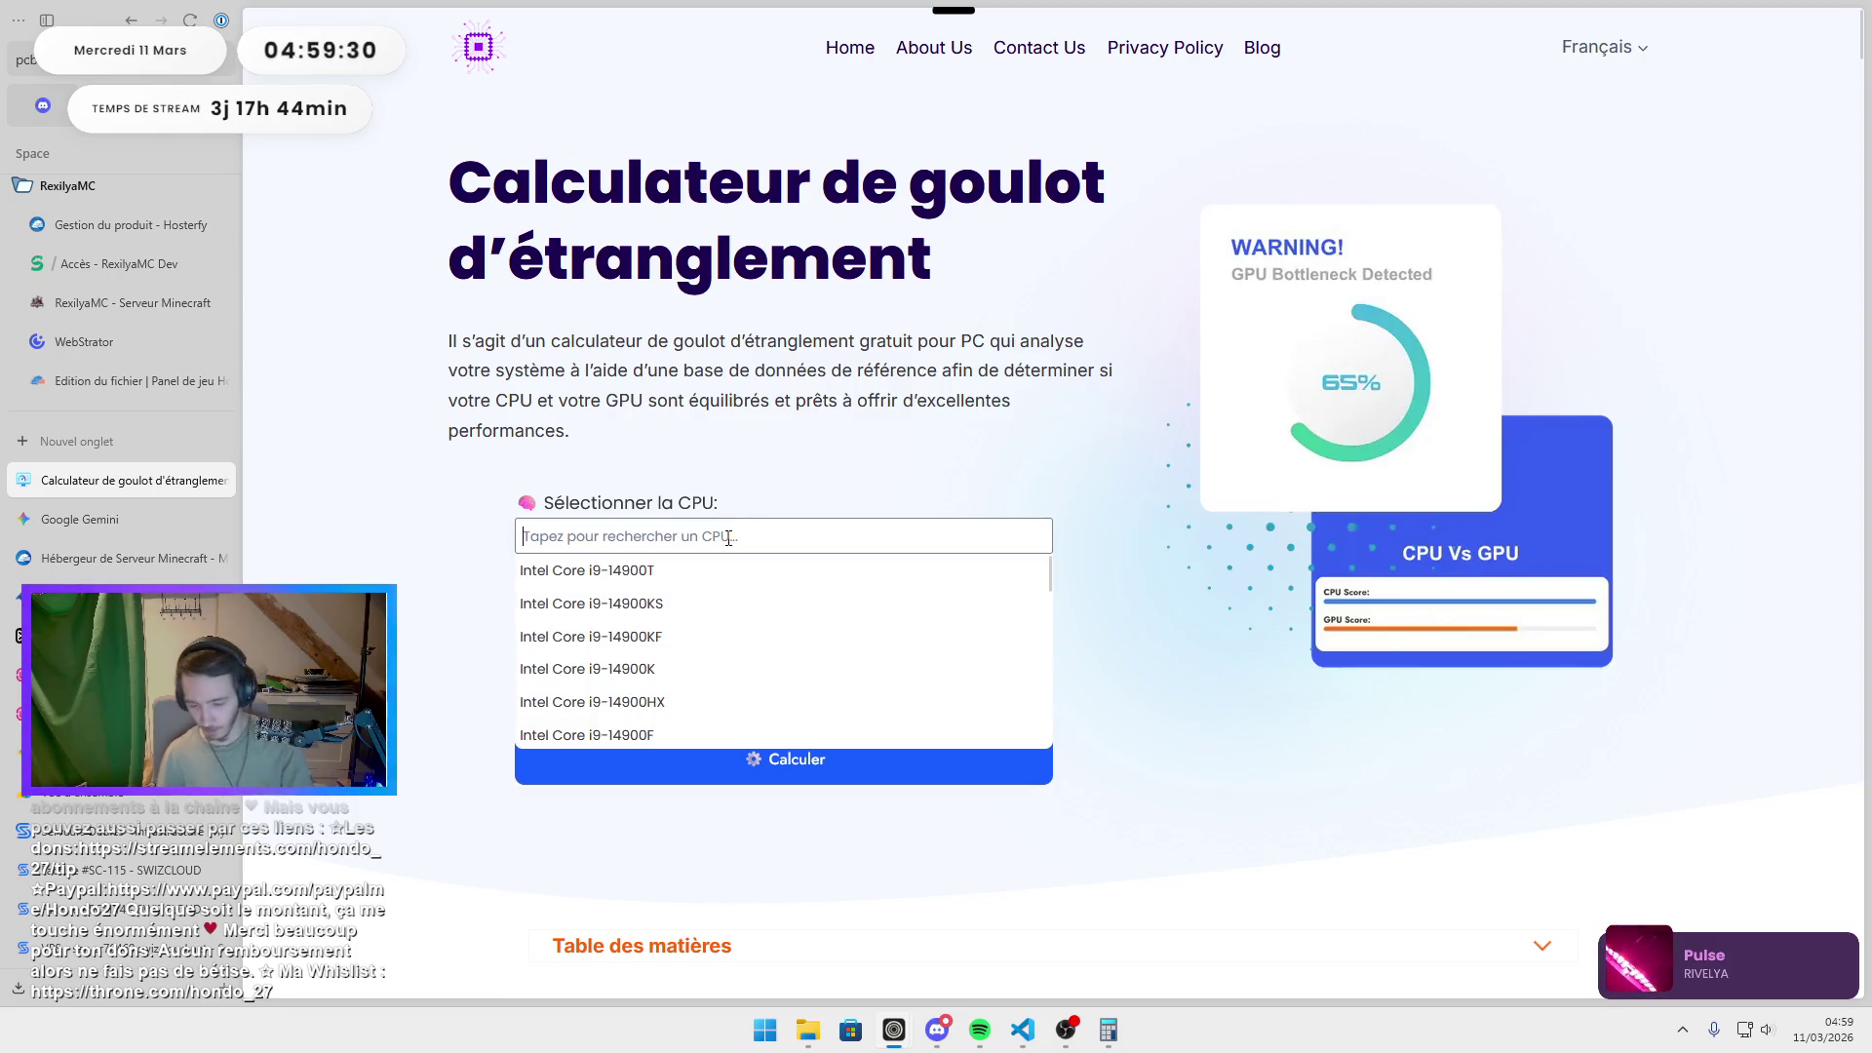
type("i5")
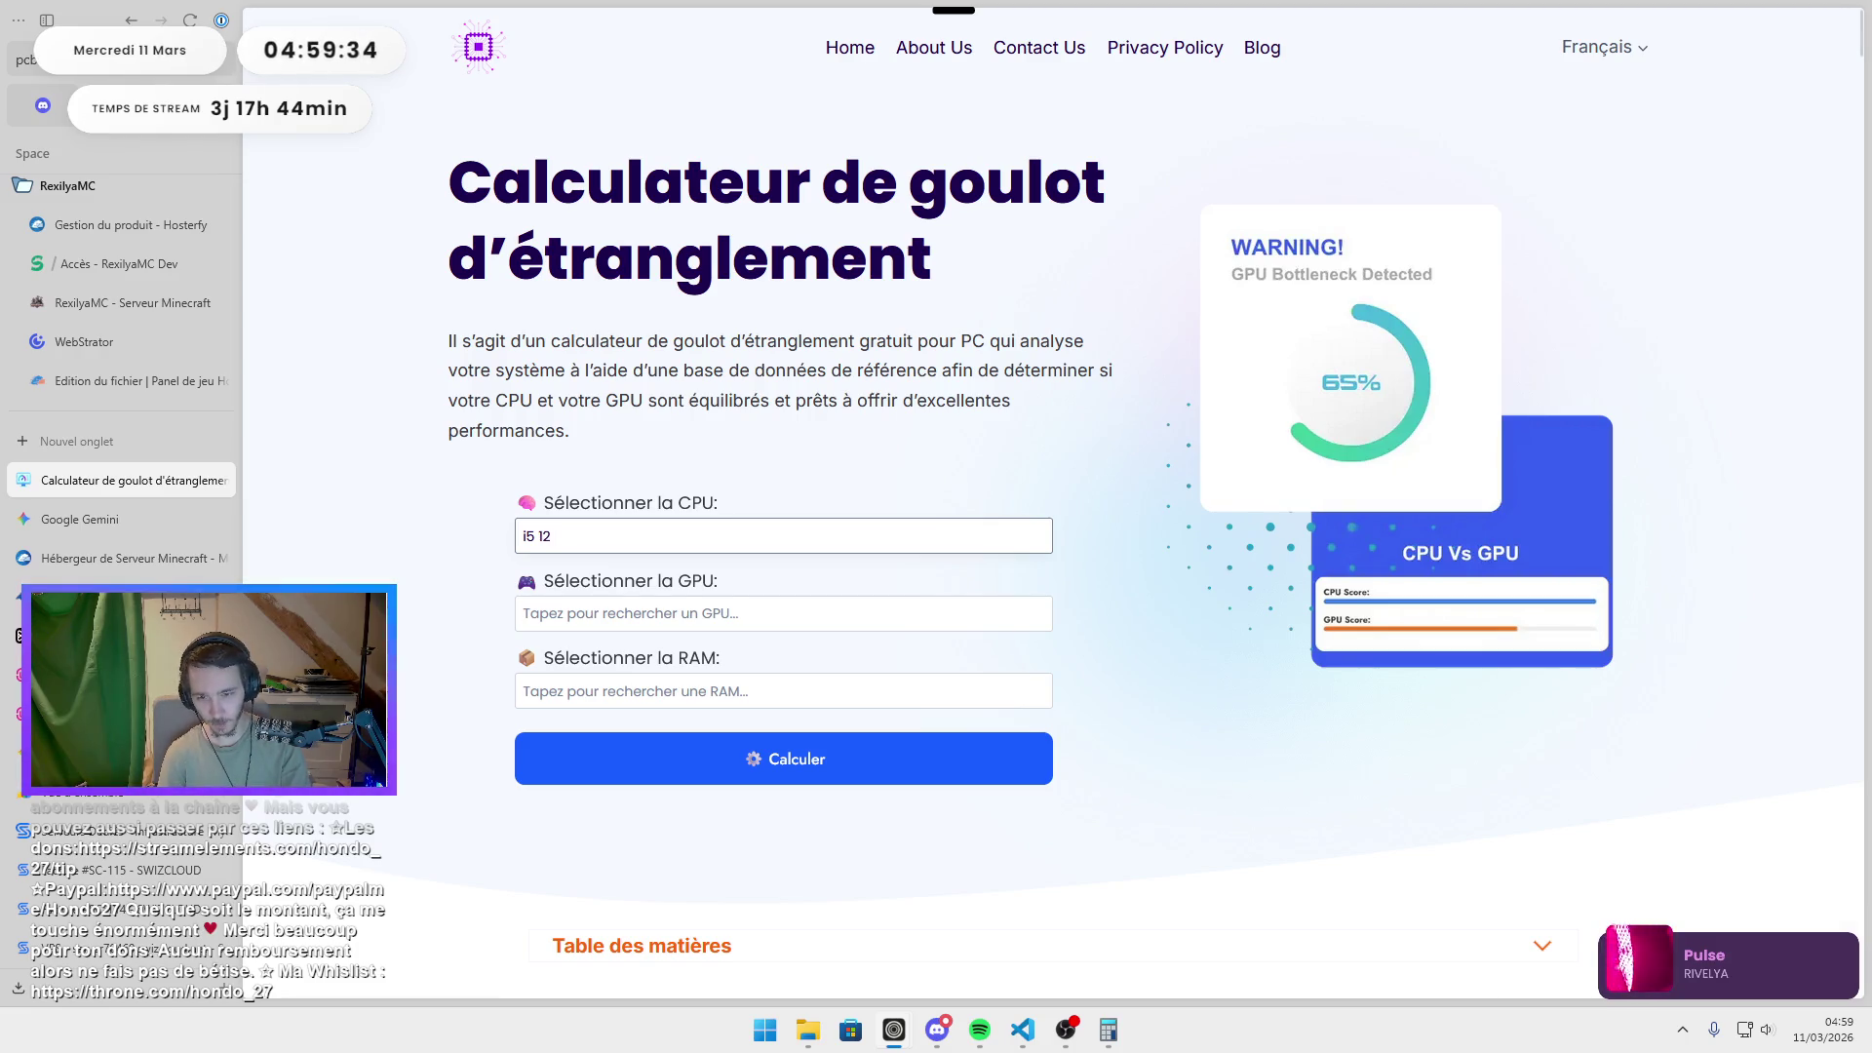
key("BackSpace")
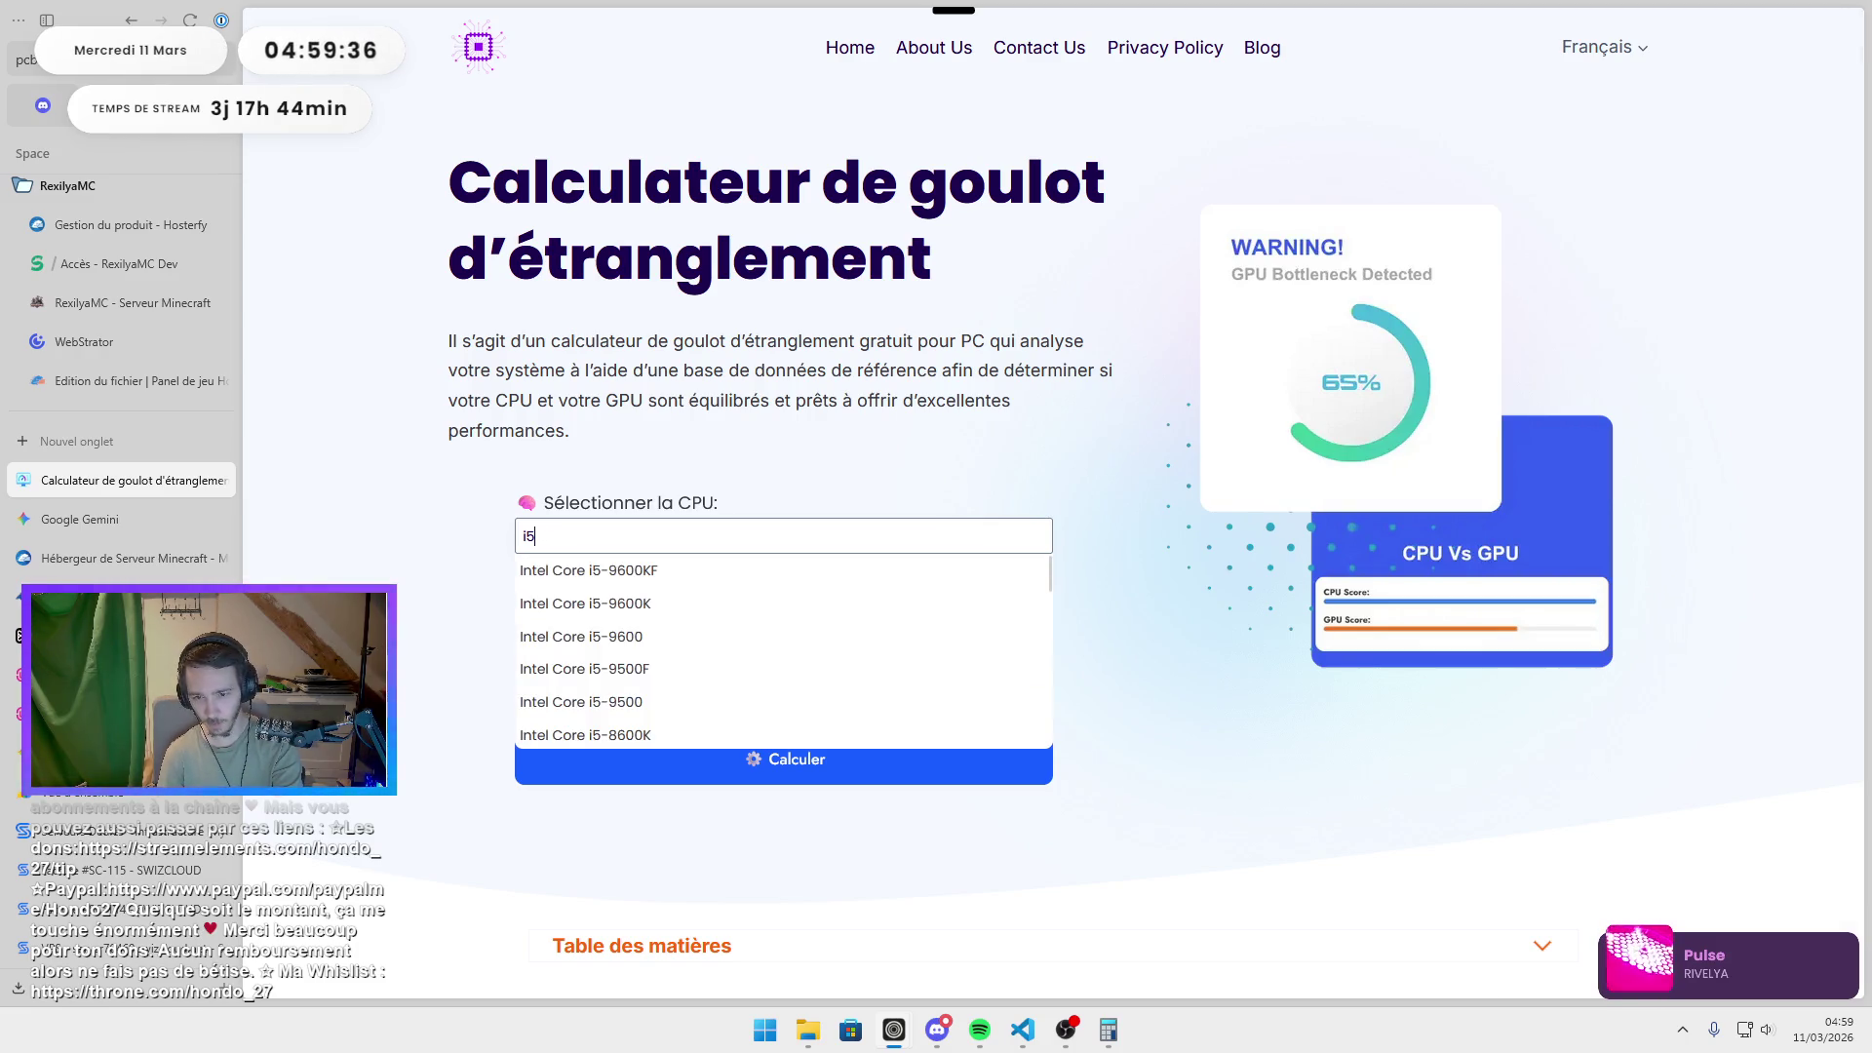
type("-12")
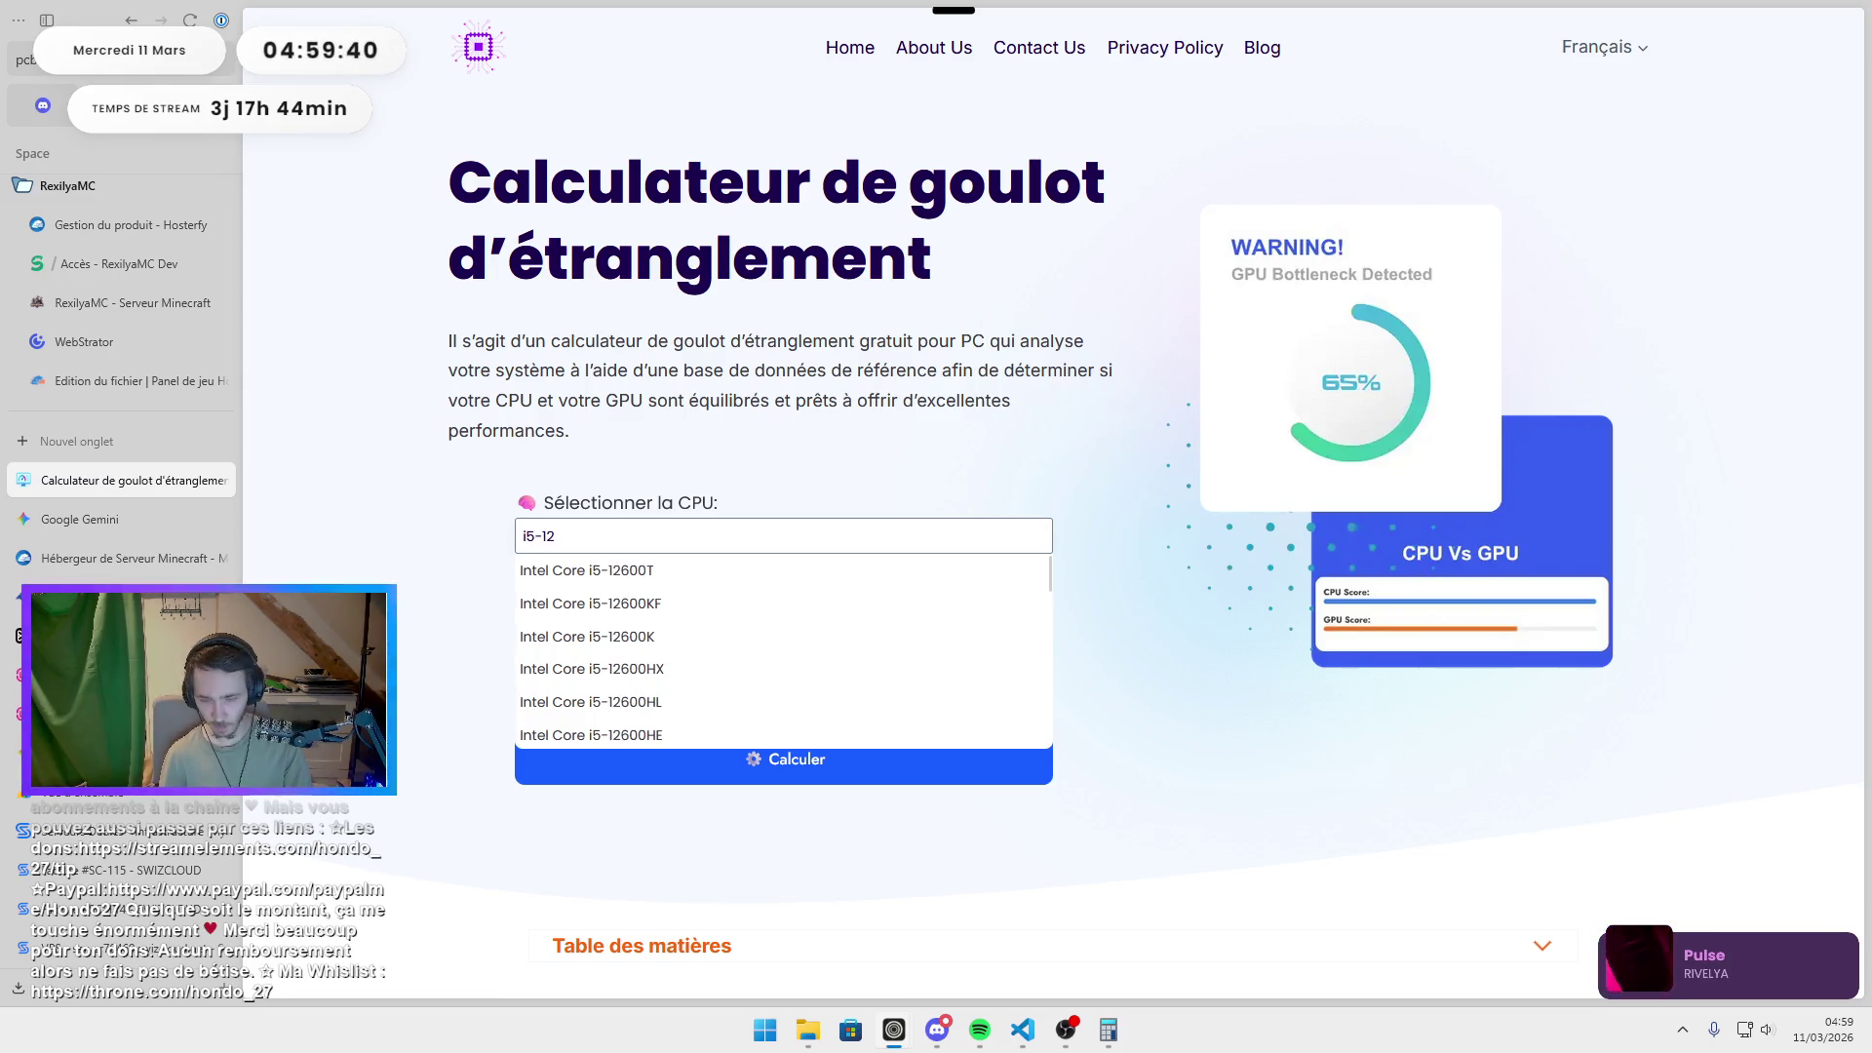
type("4")
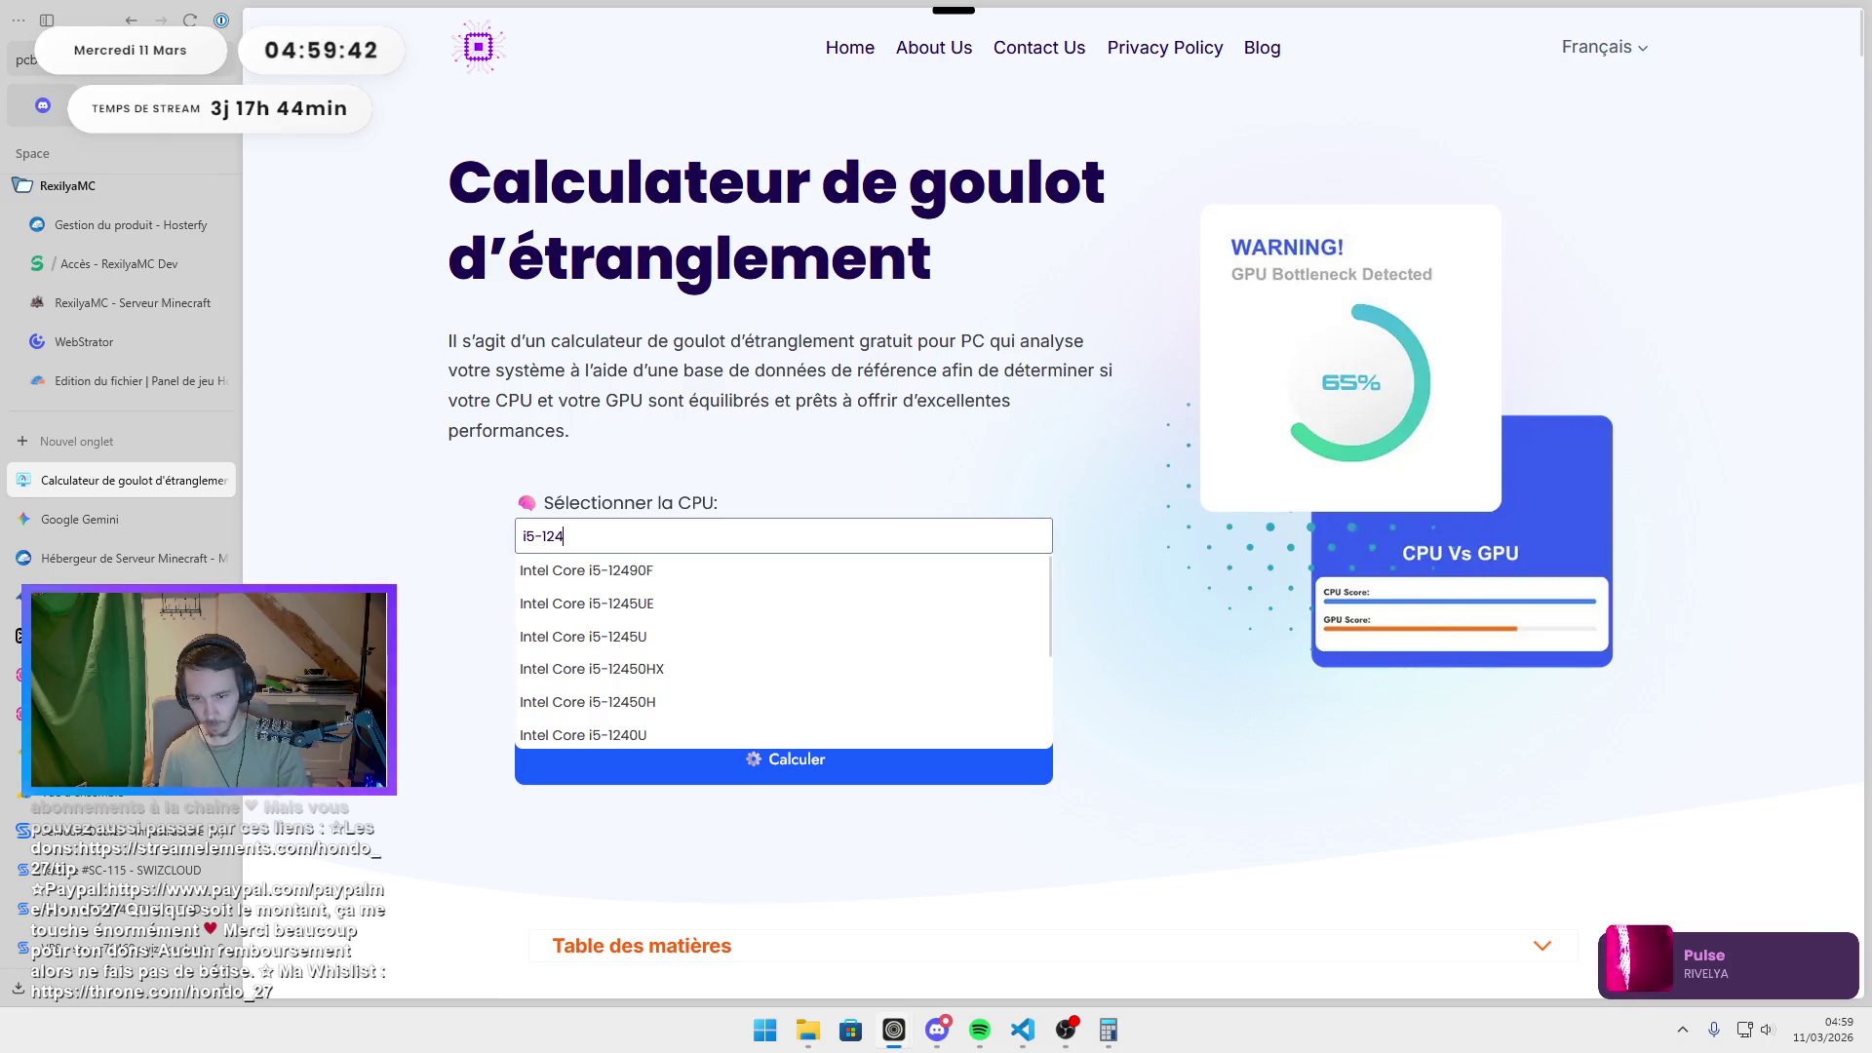
type("00")
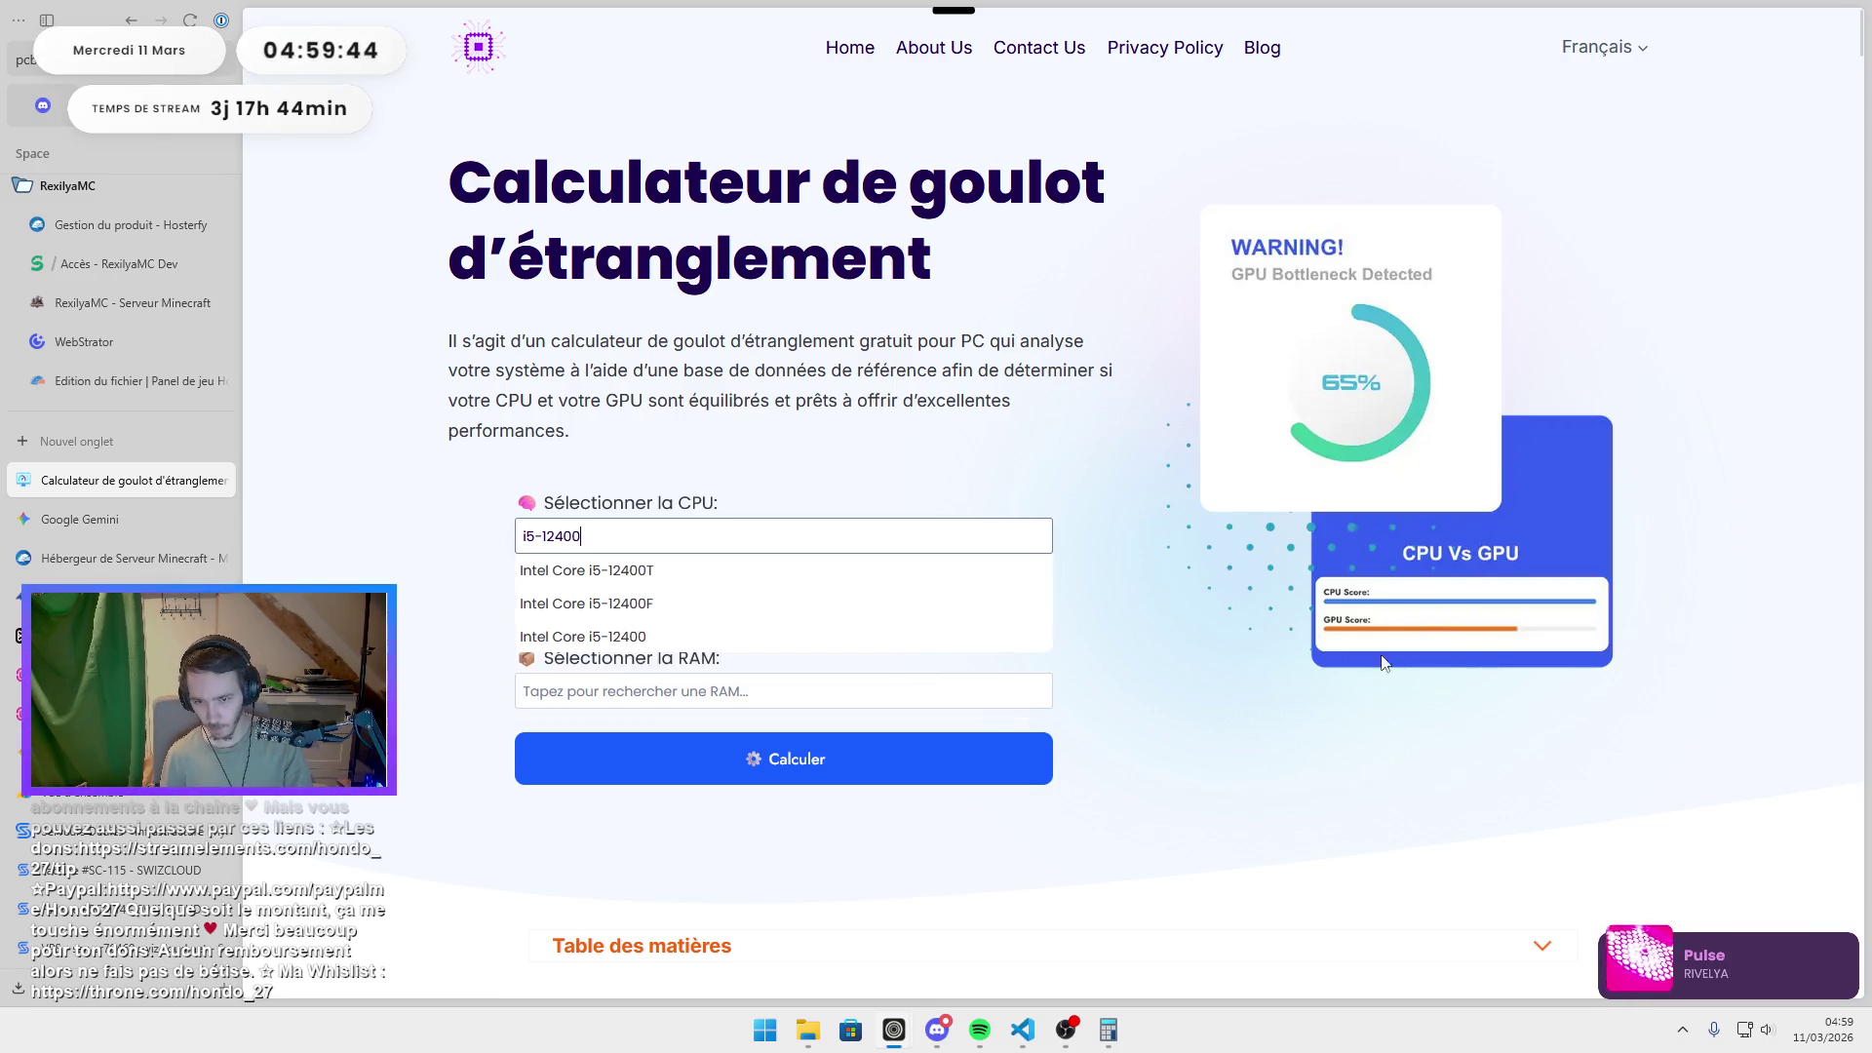
left_click(624, 604)
Choose the GeForce RTX 5060 GPU and 16 GB RAM, then run the calculation
left_click(624, 614)
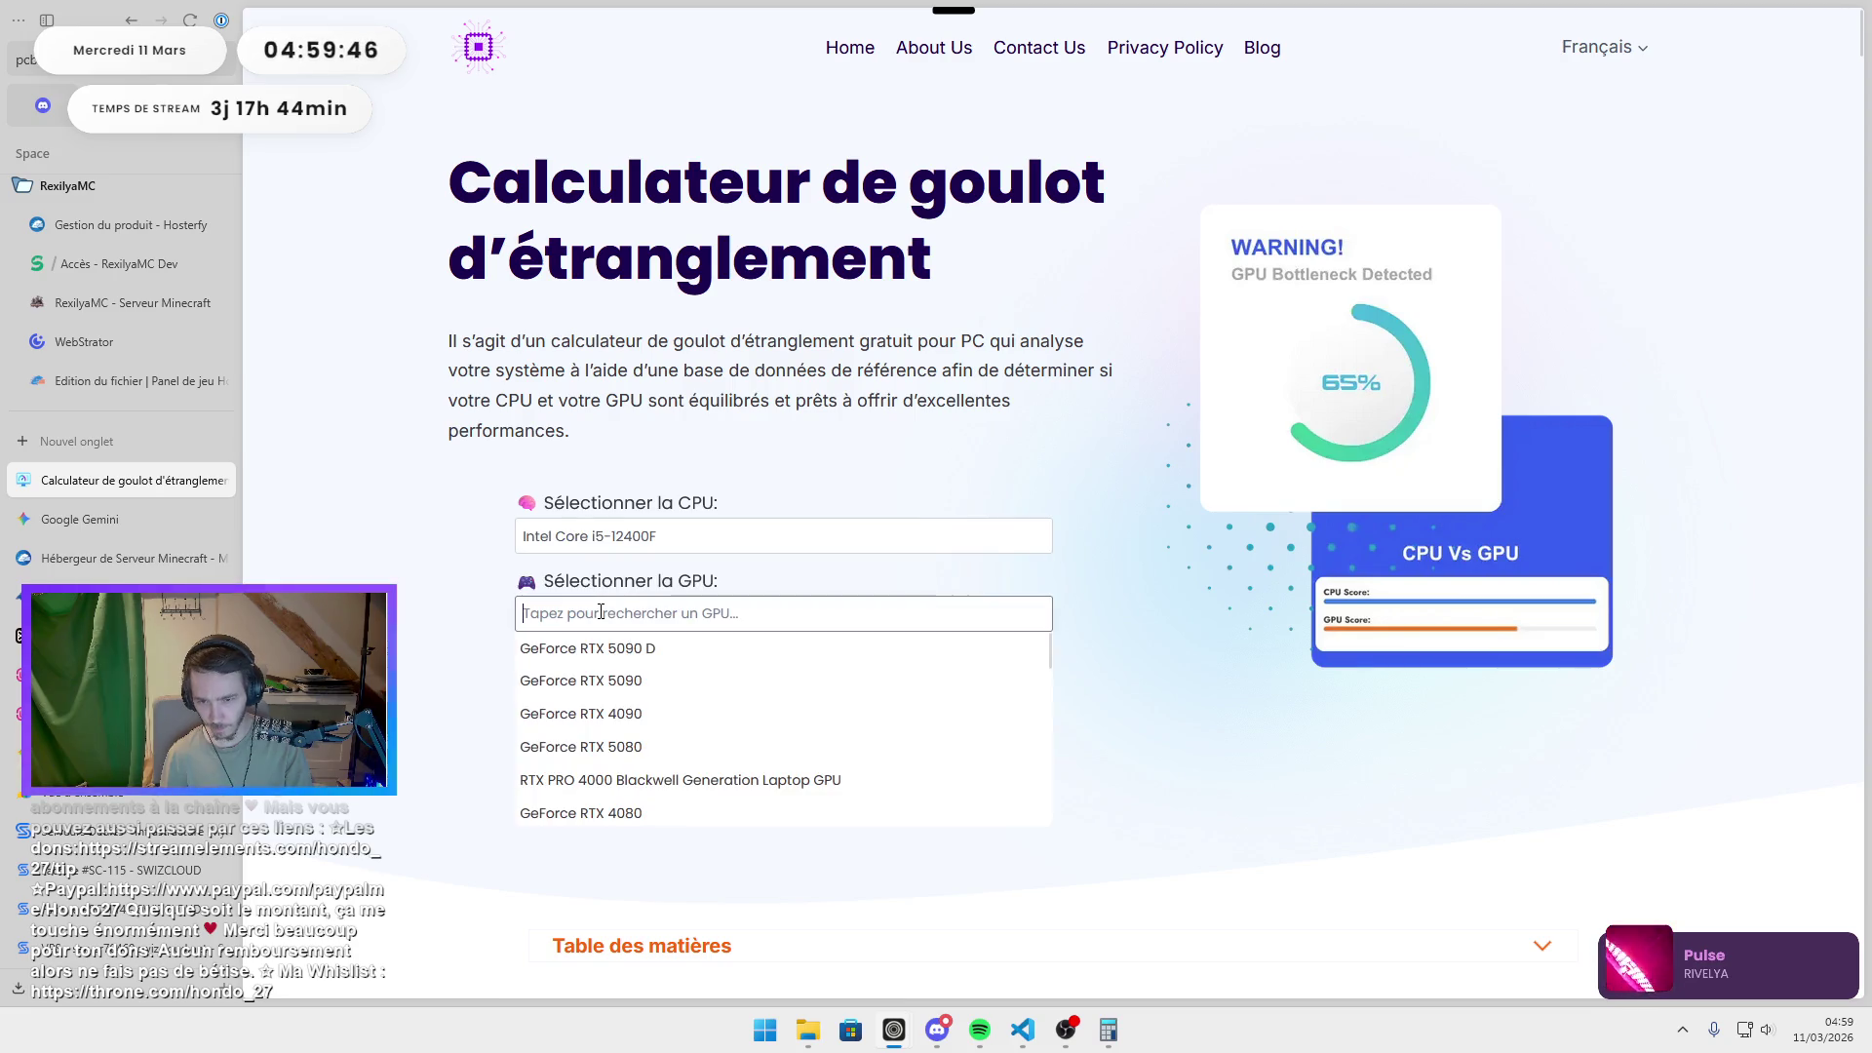
type("rtx ")
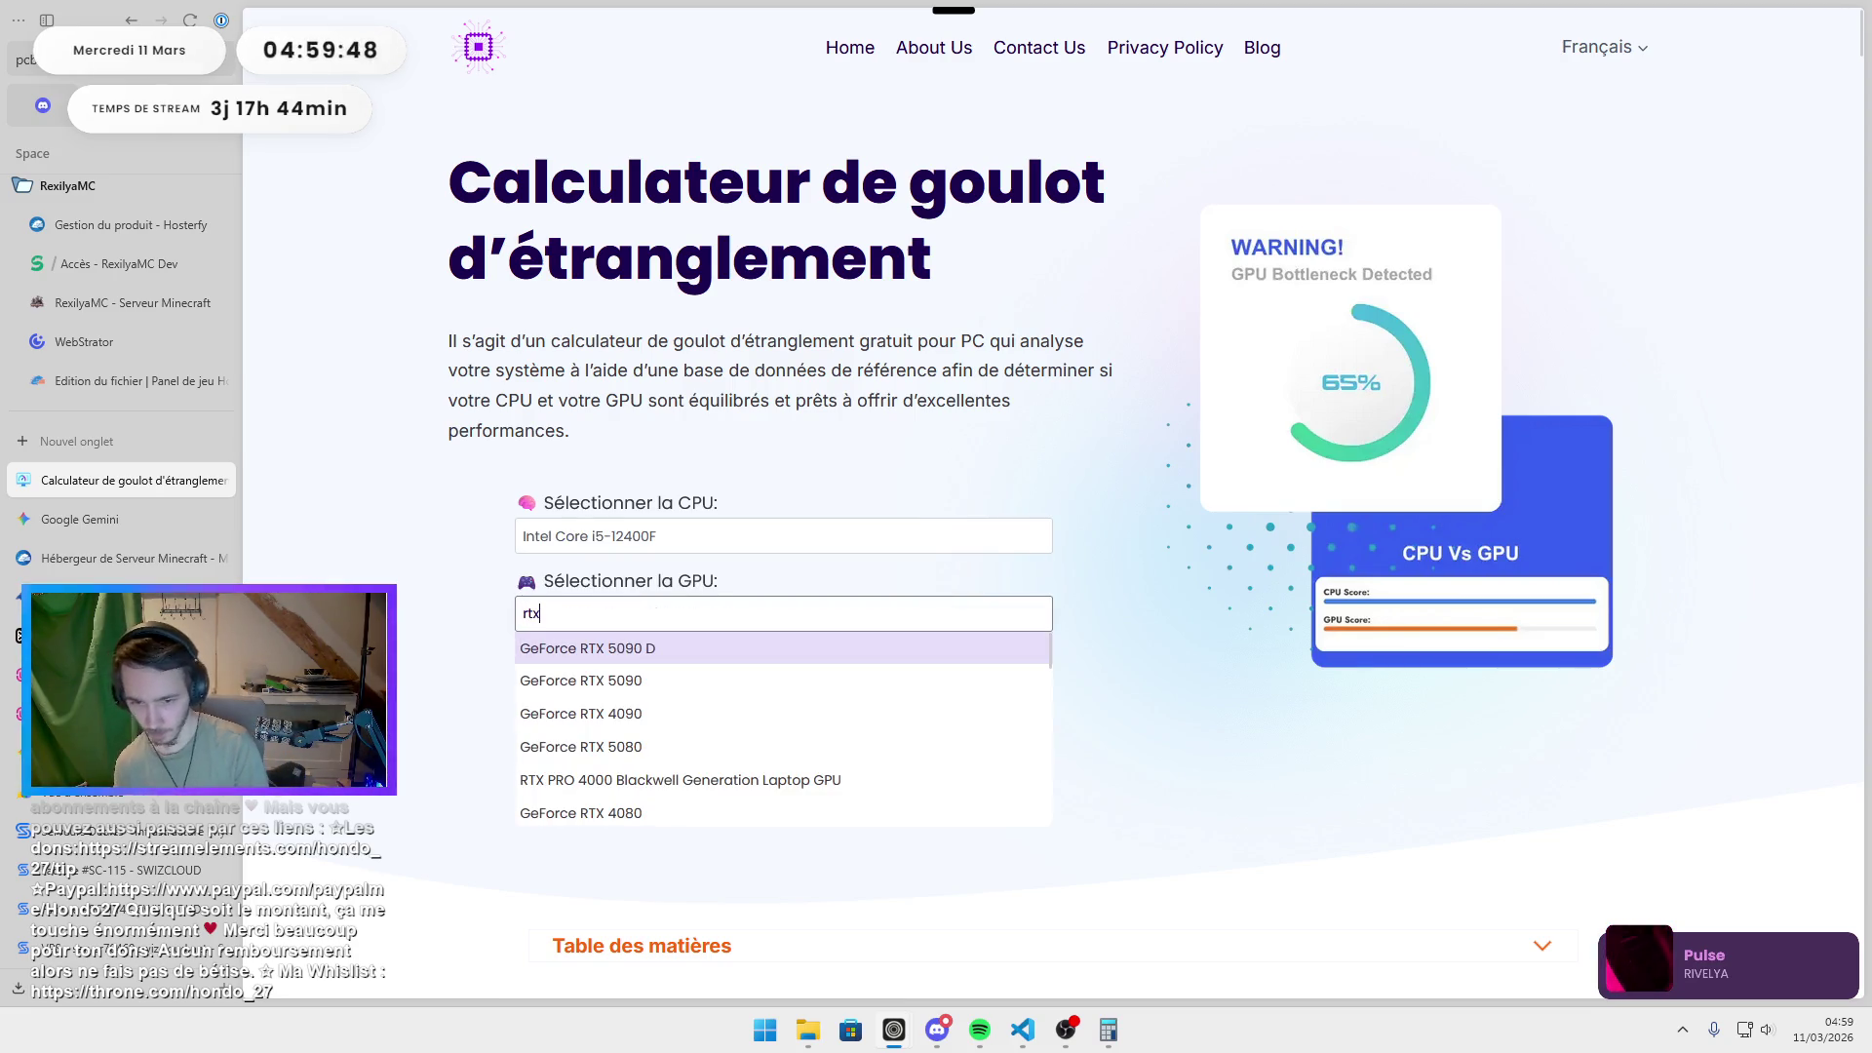
type("5060")
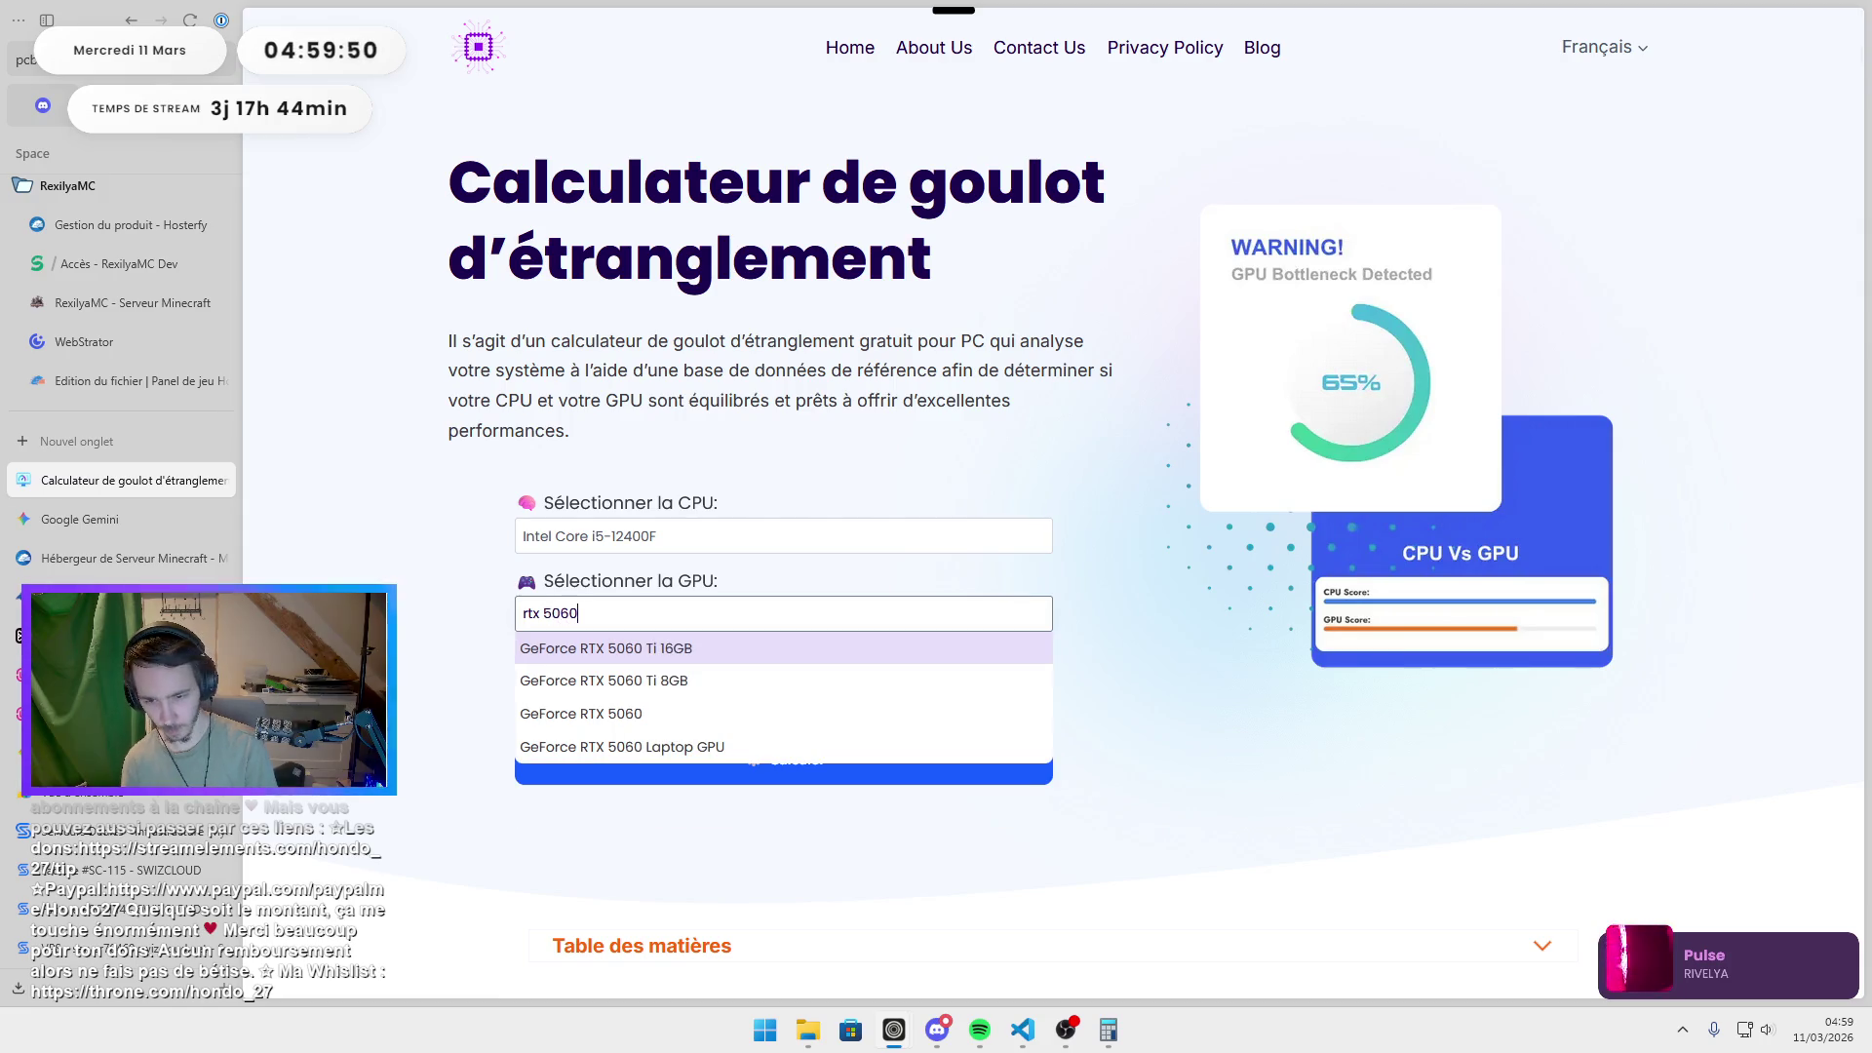
left_click(638, 719)
left_click(640, 698)
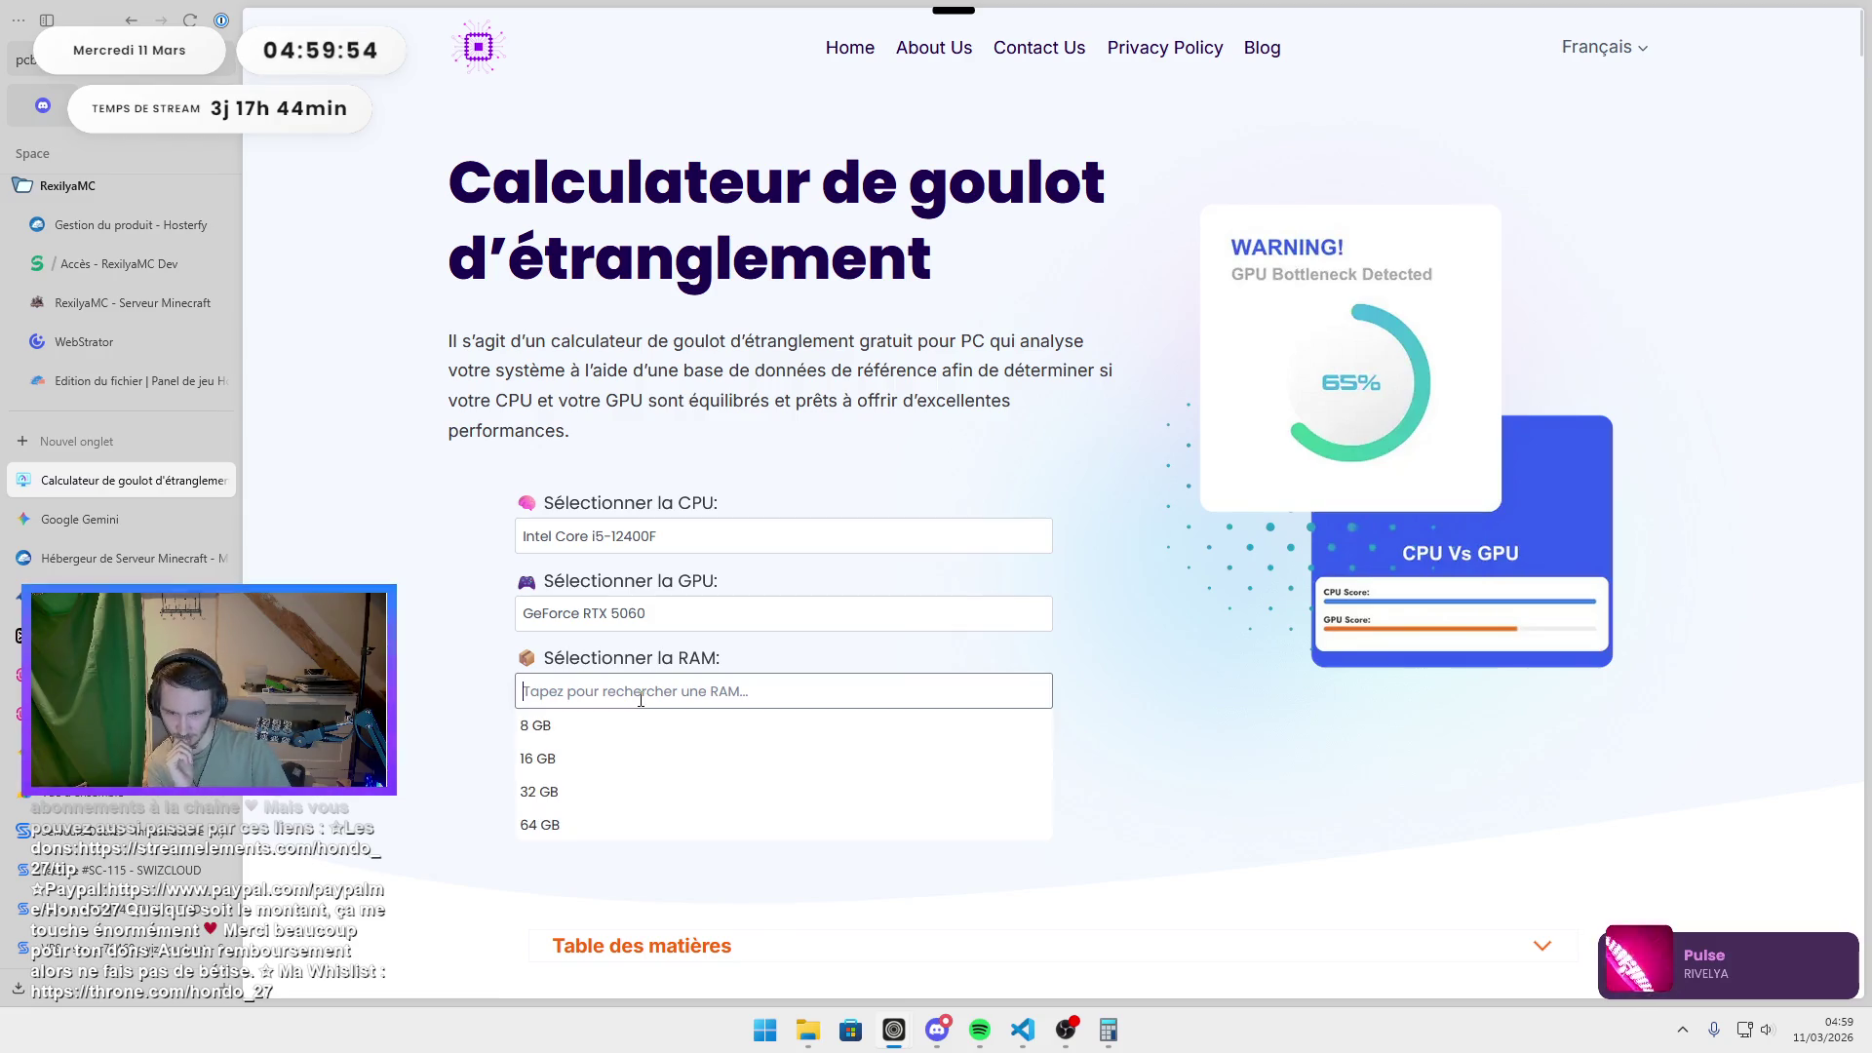
left_click(588, 758)
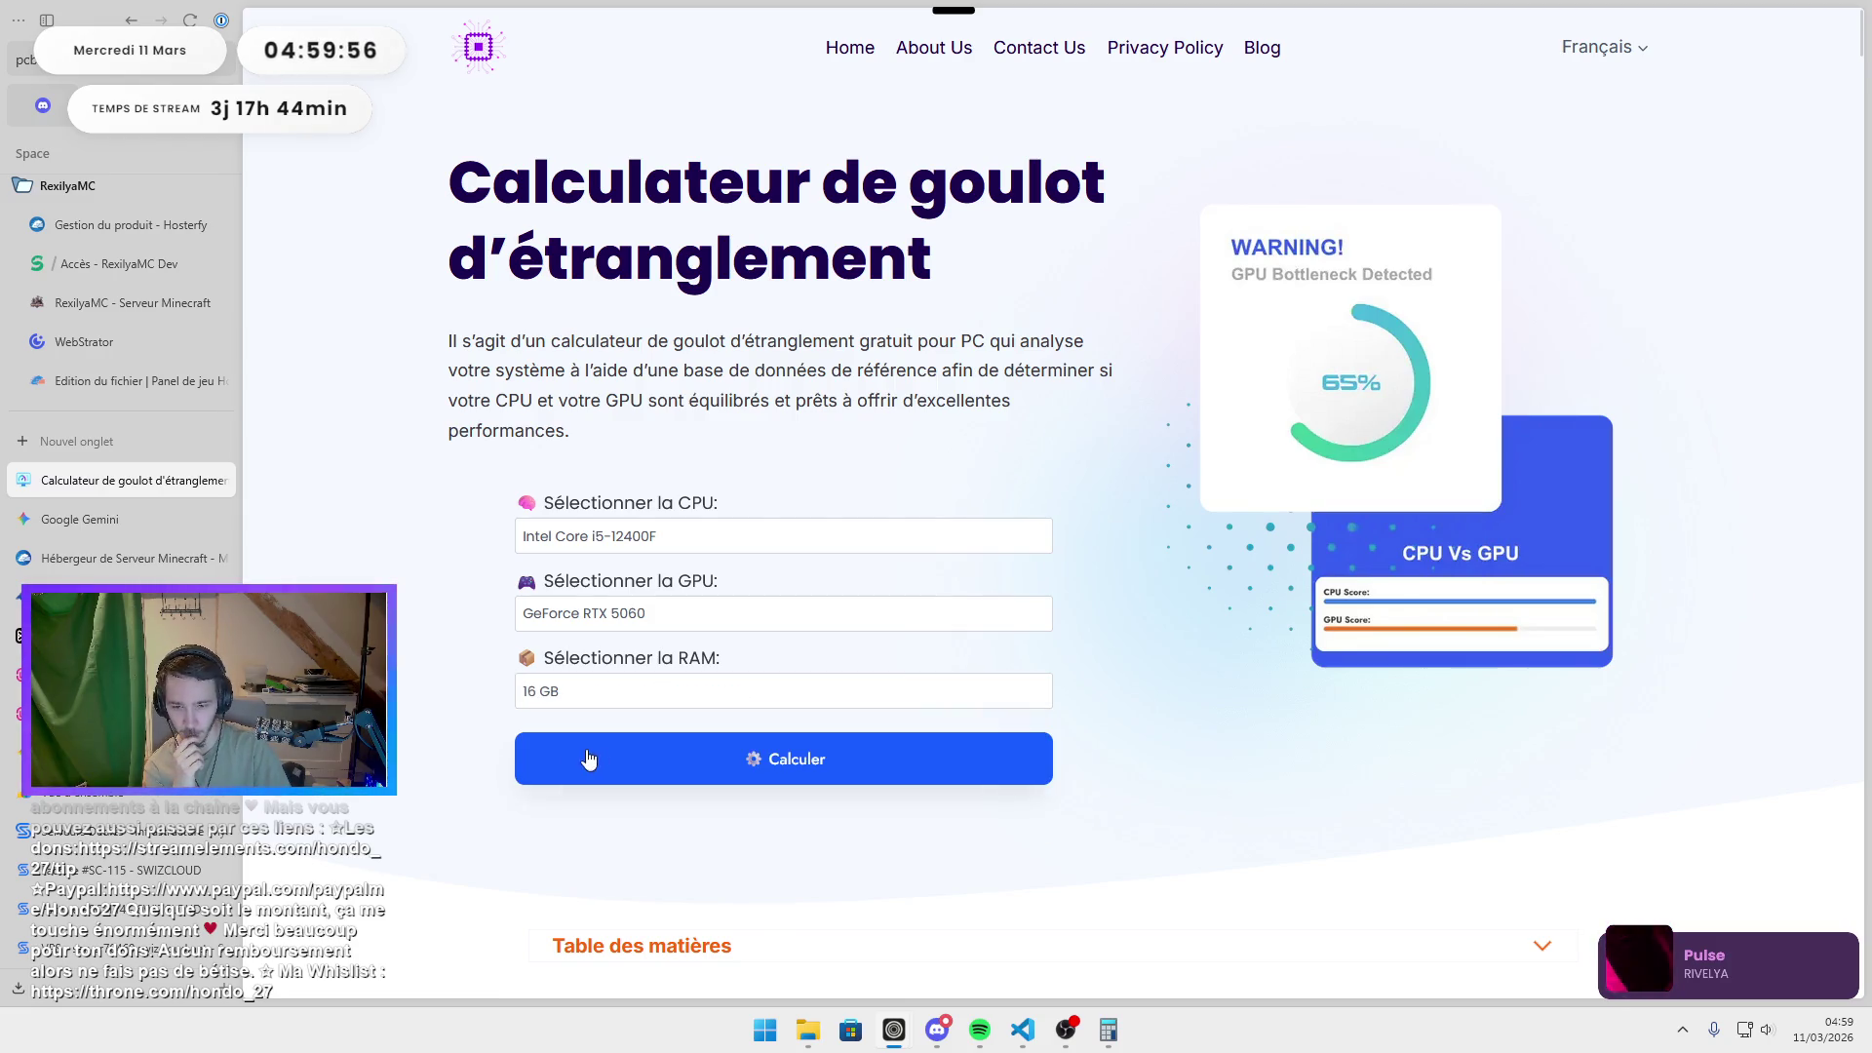
left_click(764, 764)
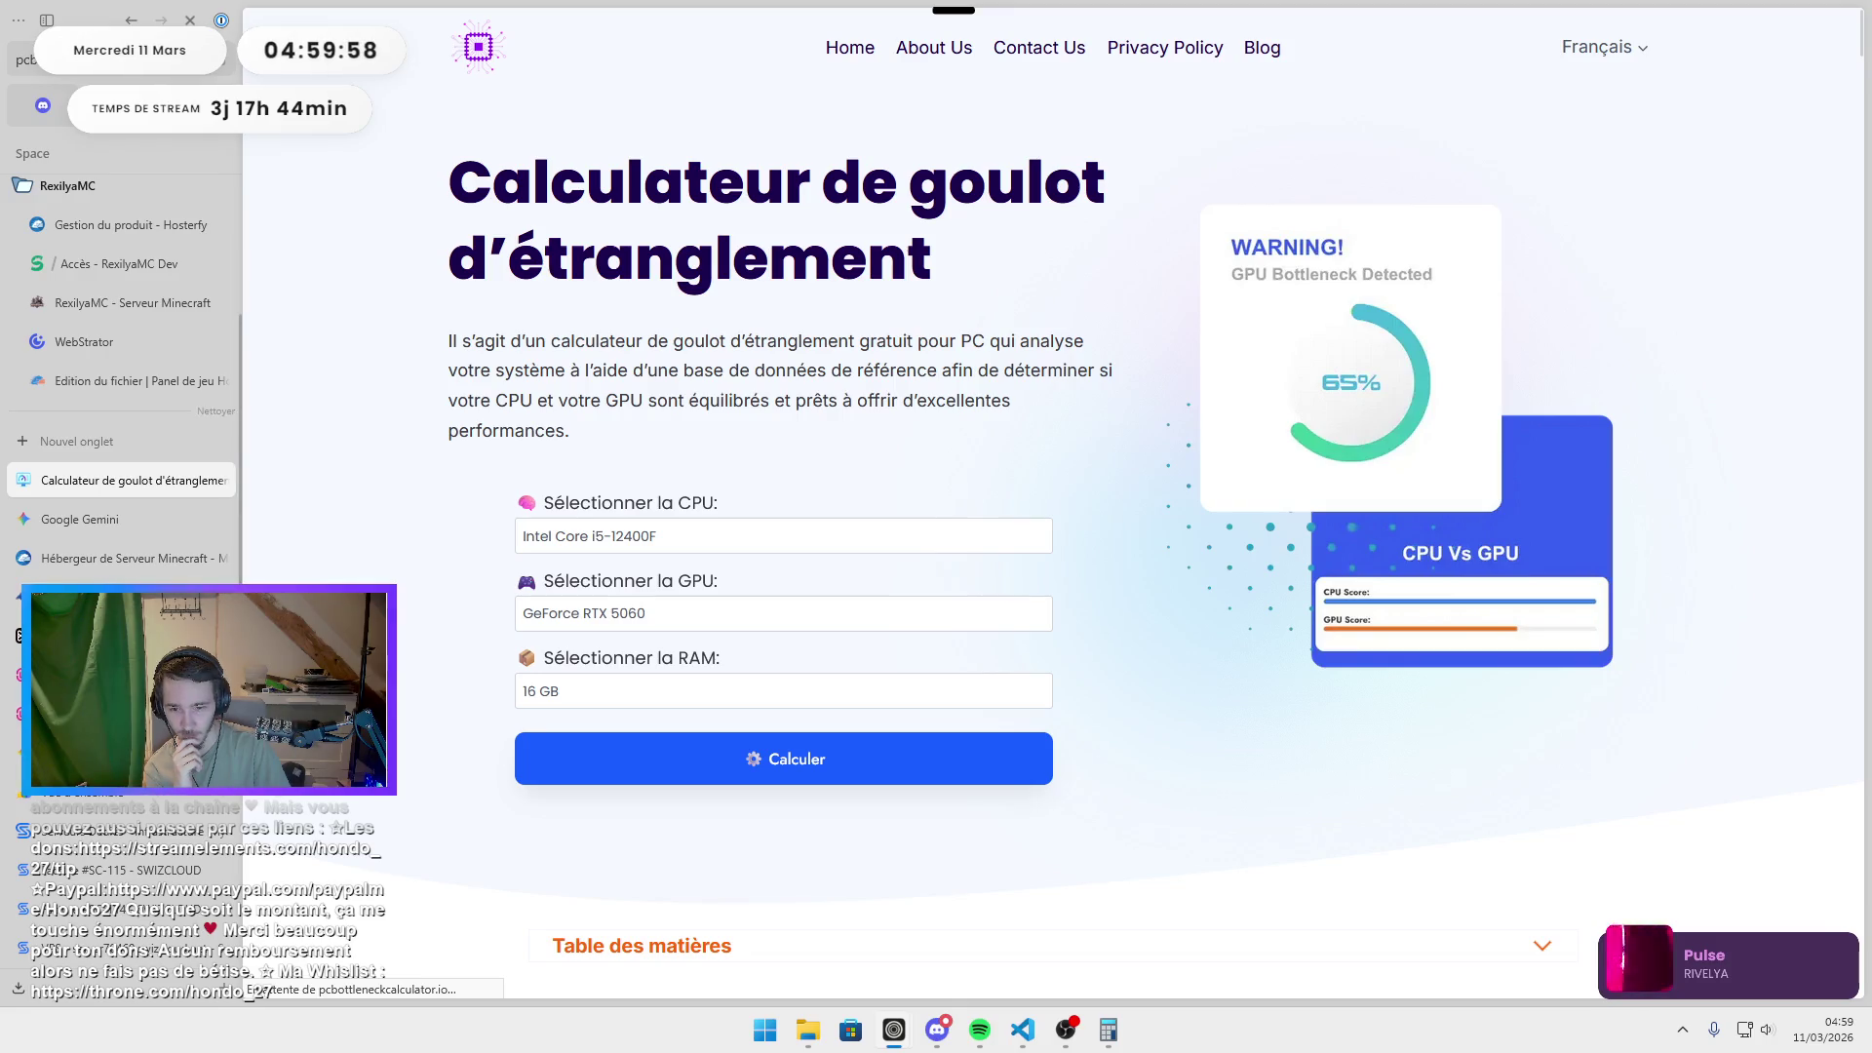
Scroll through the 32.6% GPU bottleneck result on pcbottleneckcalculator.io
scroll(912, 790, "down", 4)
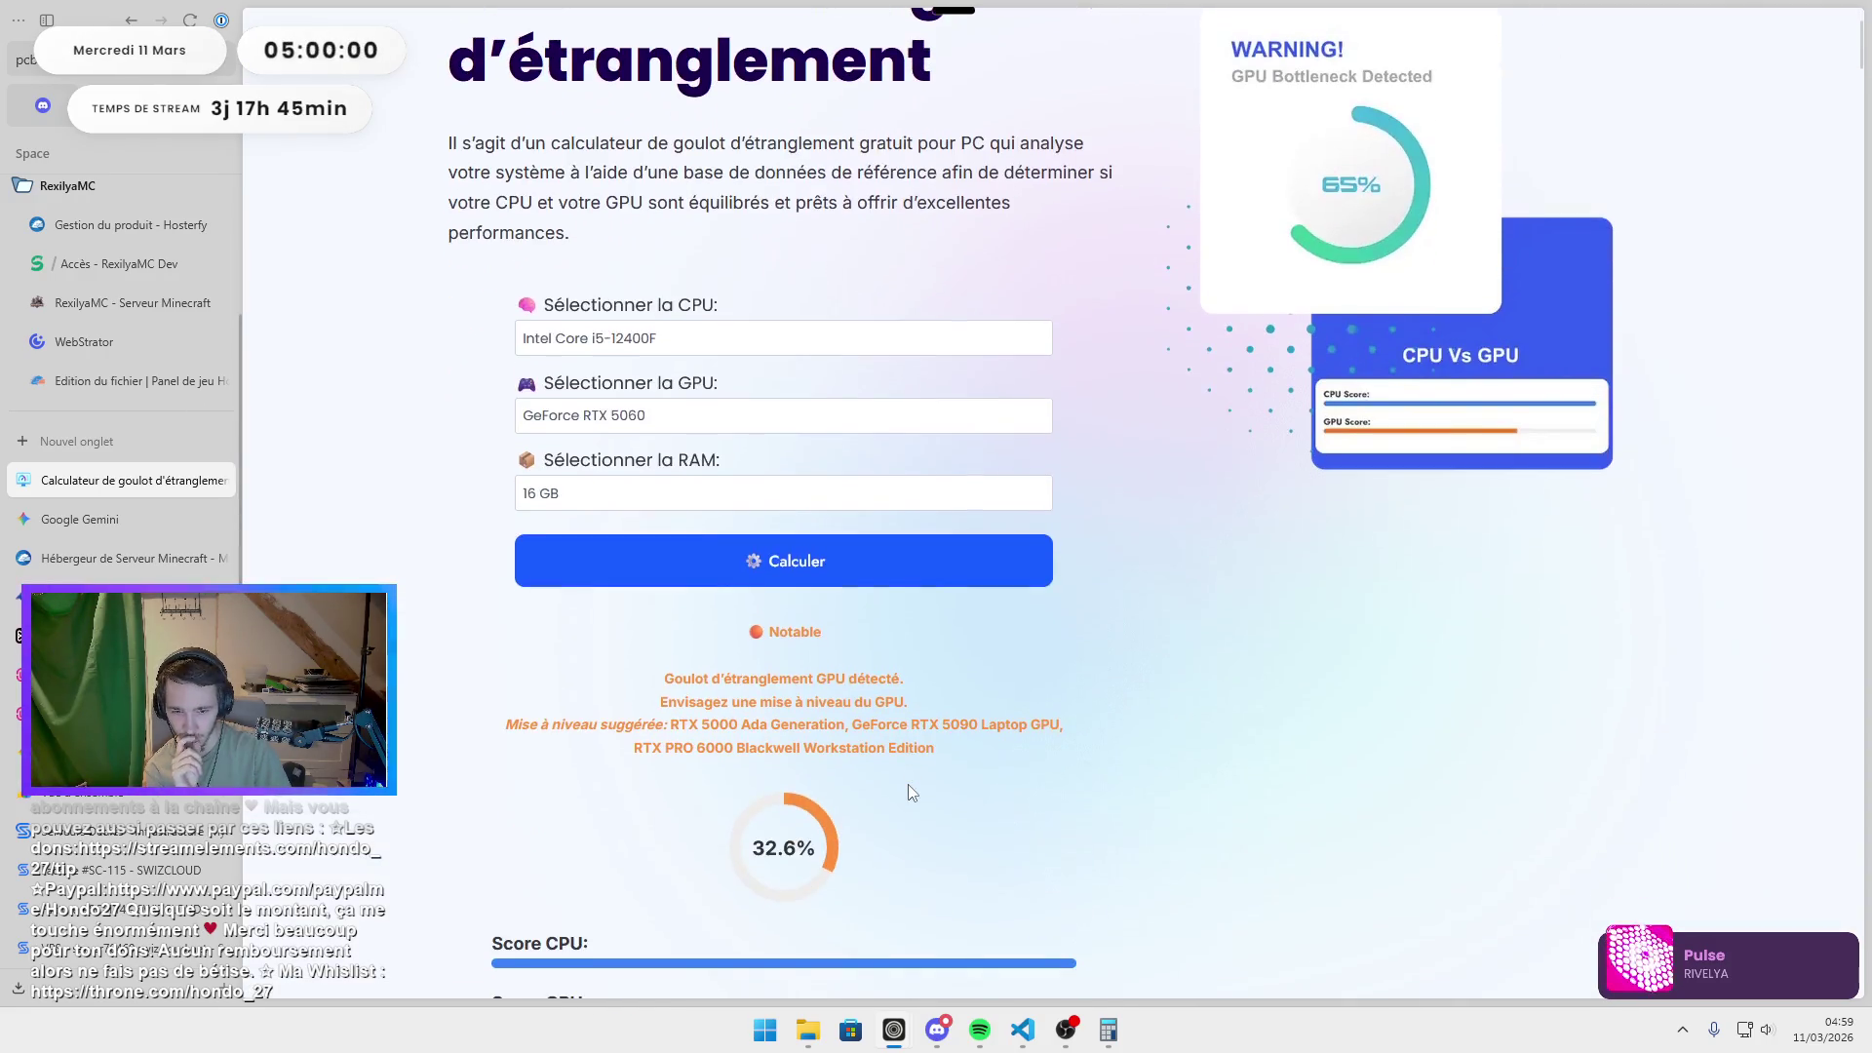
scroll(886, 748, "down", 1)
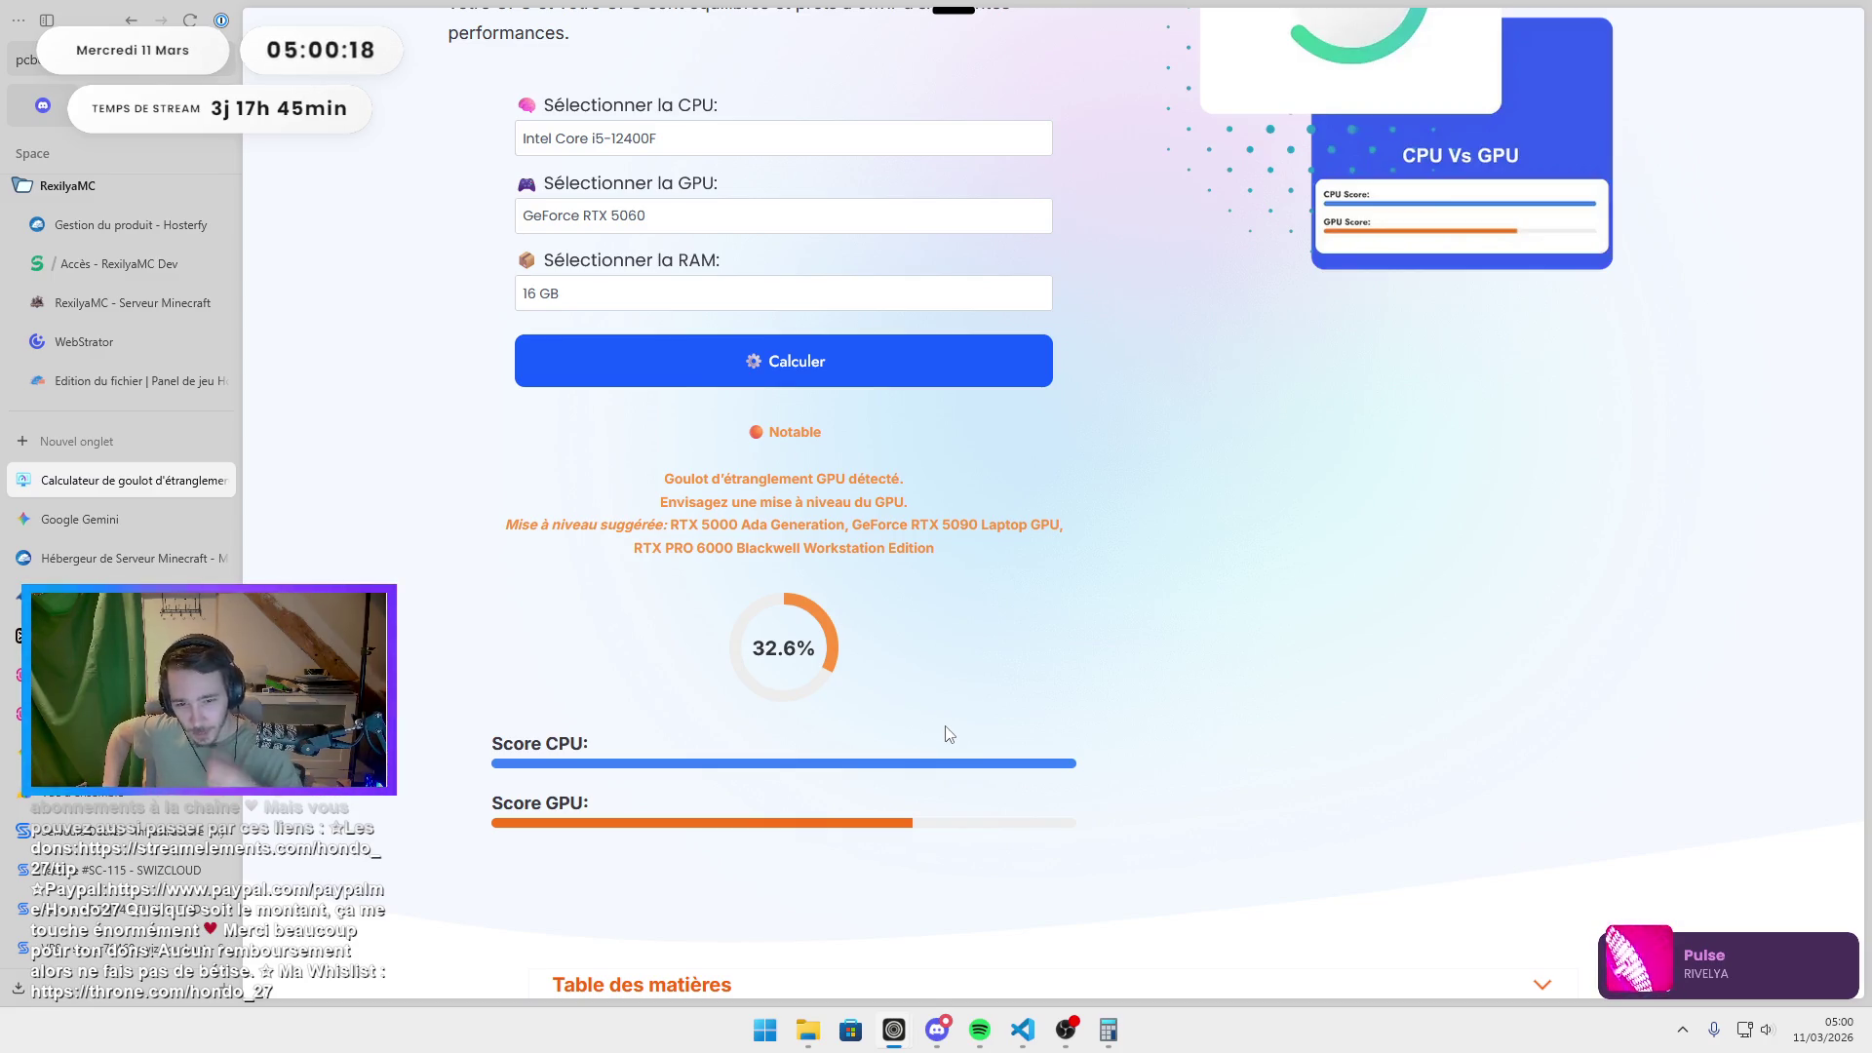
scroll(946, 733, "down", 5)
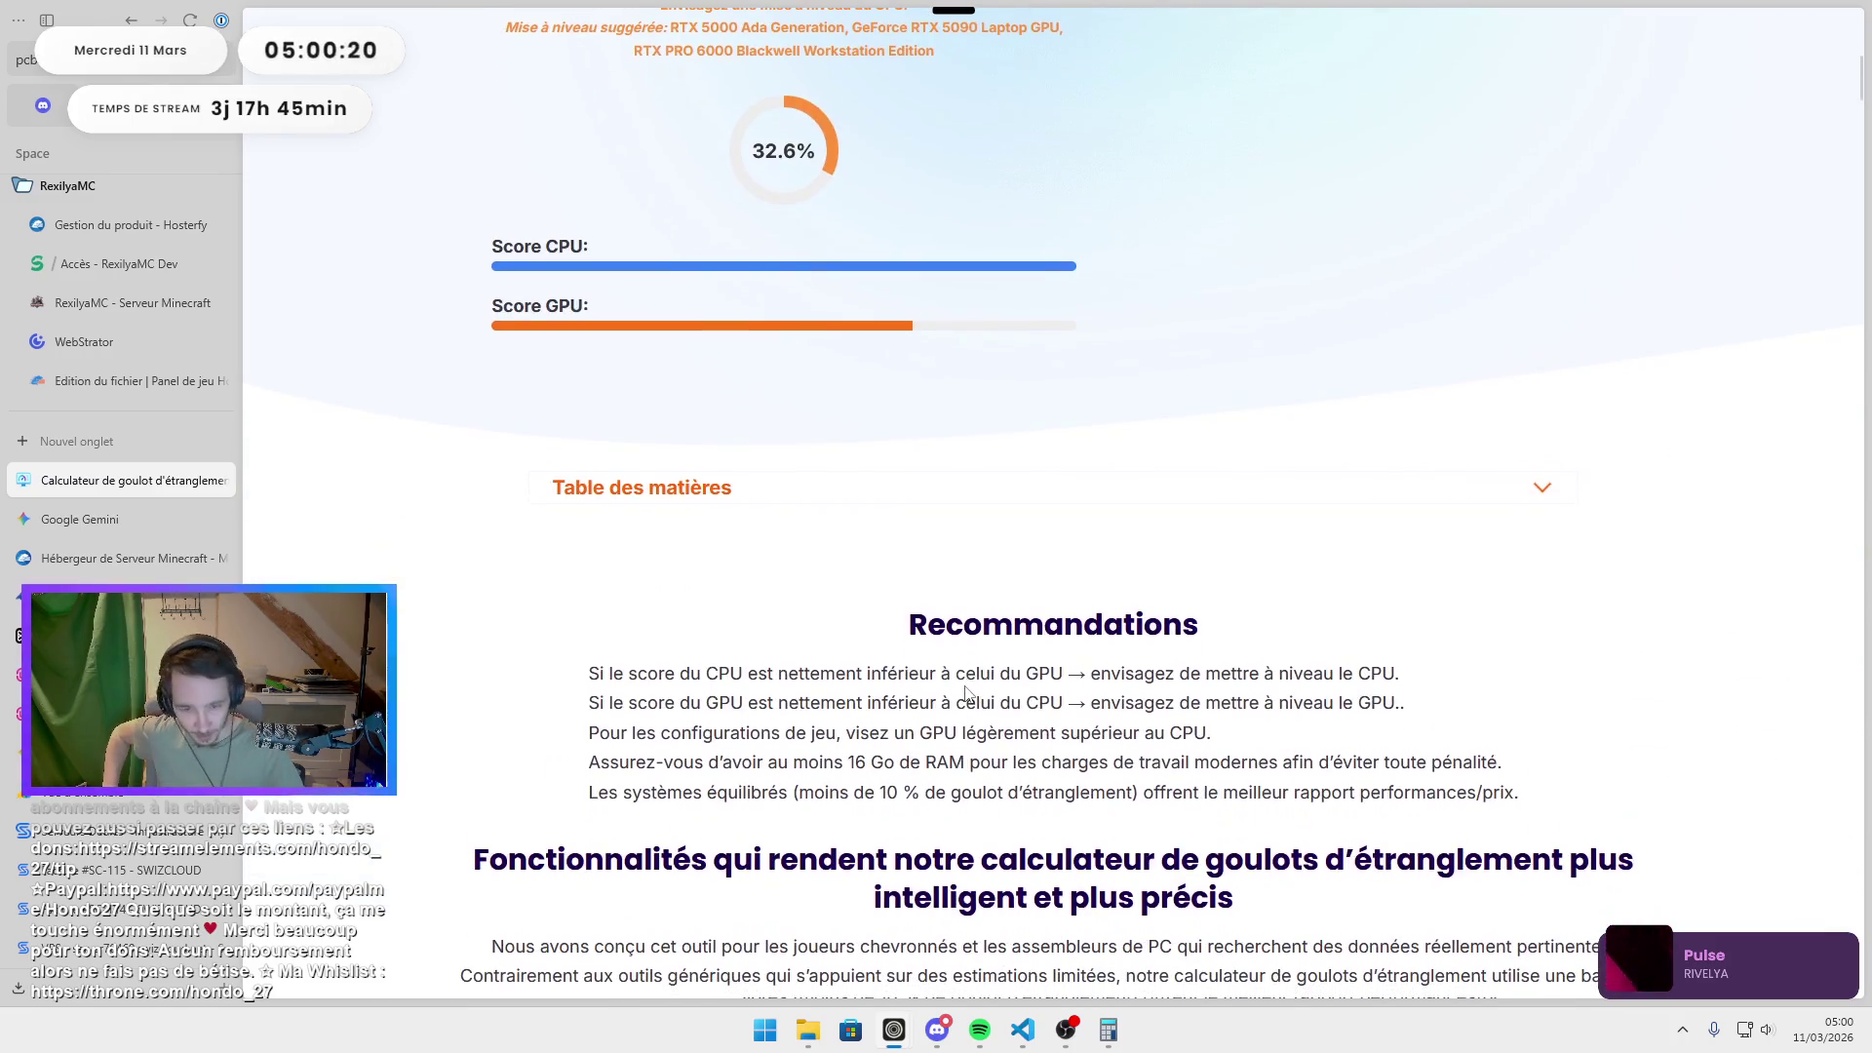
scroll(960, 690, "down", 2)
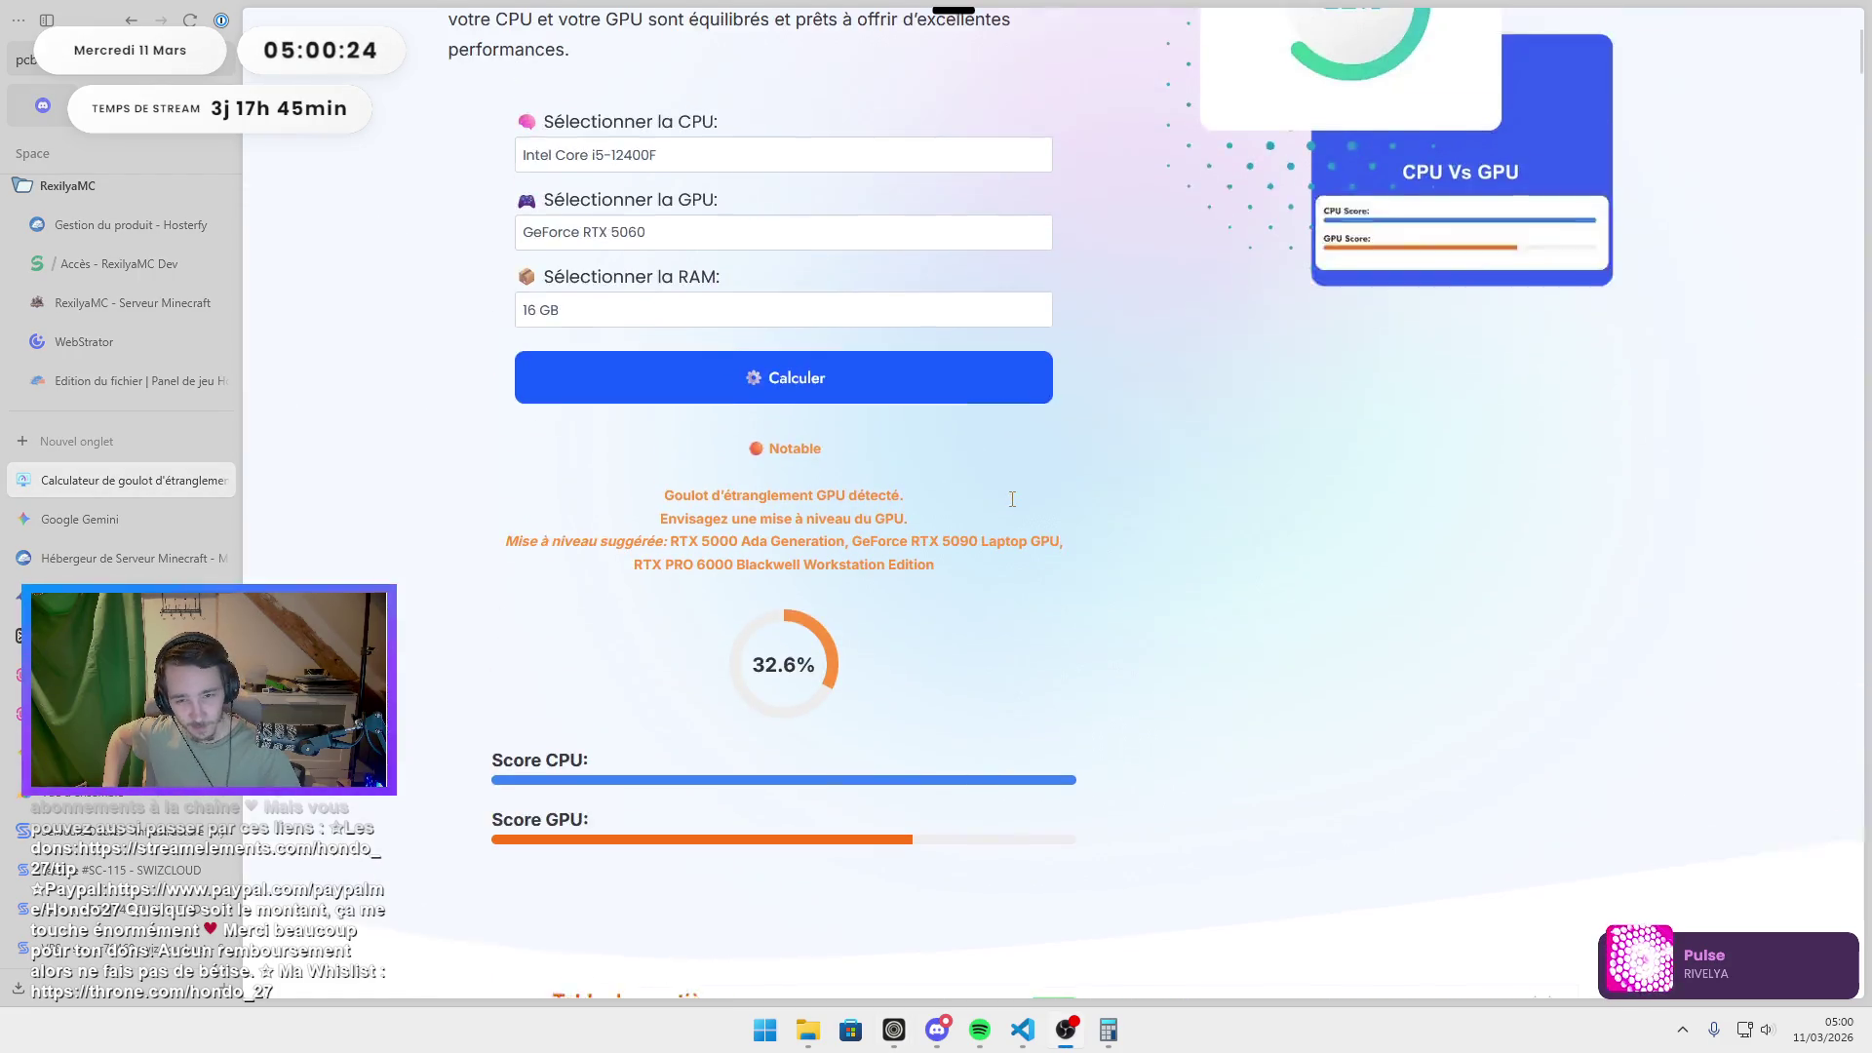
scroll(961, 480, "up", 12)
Go back twice to the Google results and open the BottleneckCheck calculator
left_click(130, 19)
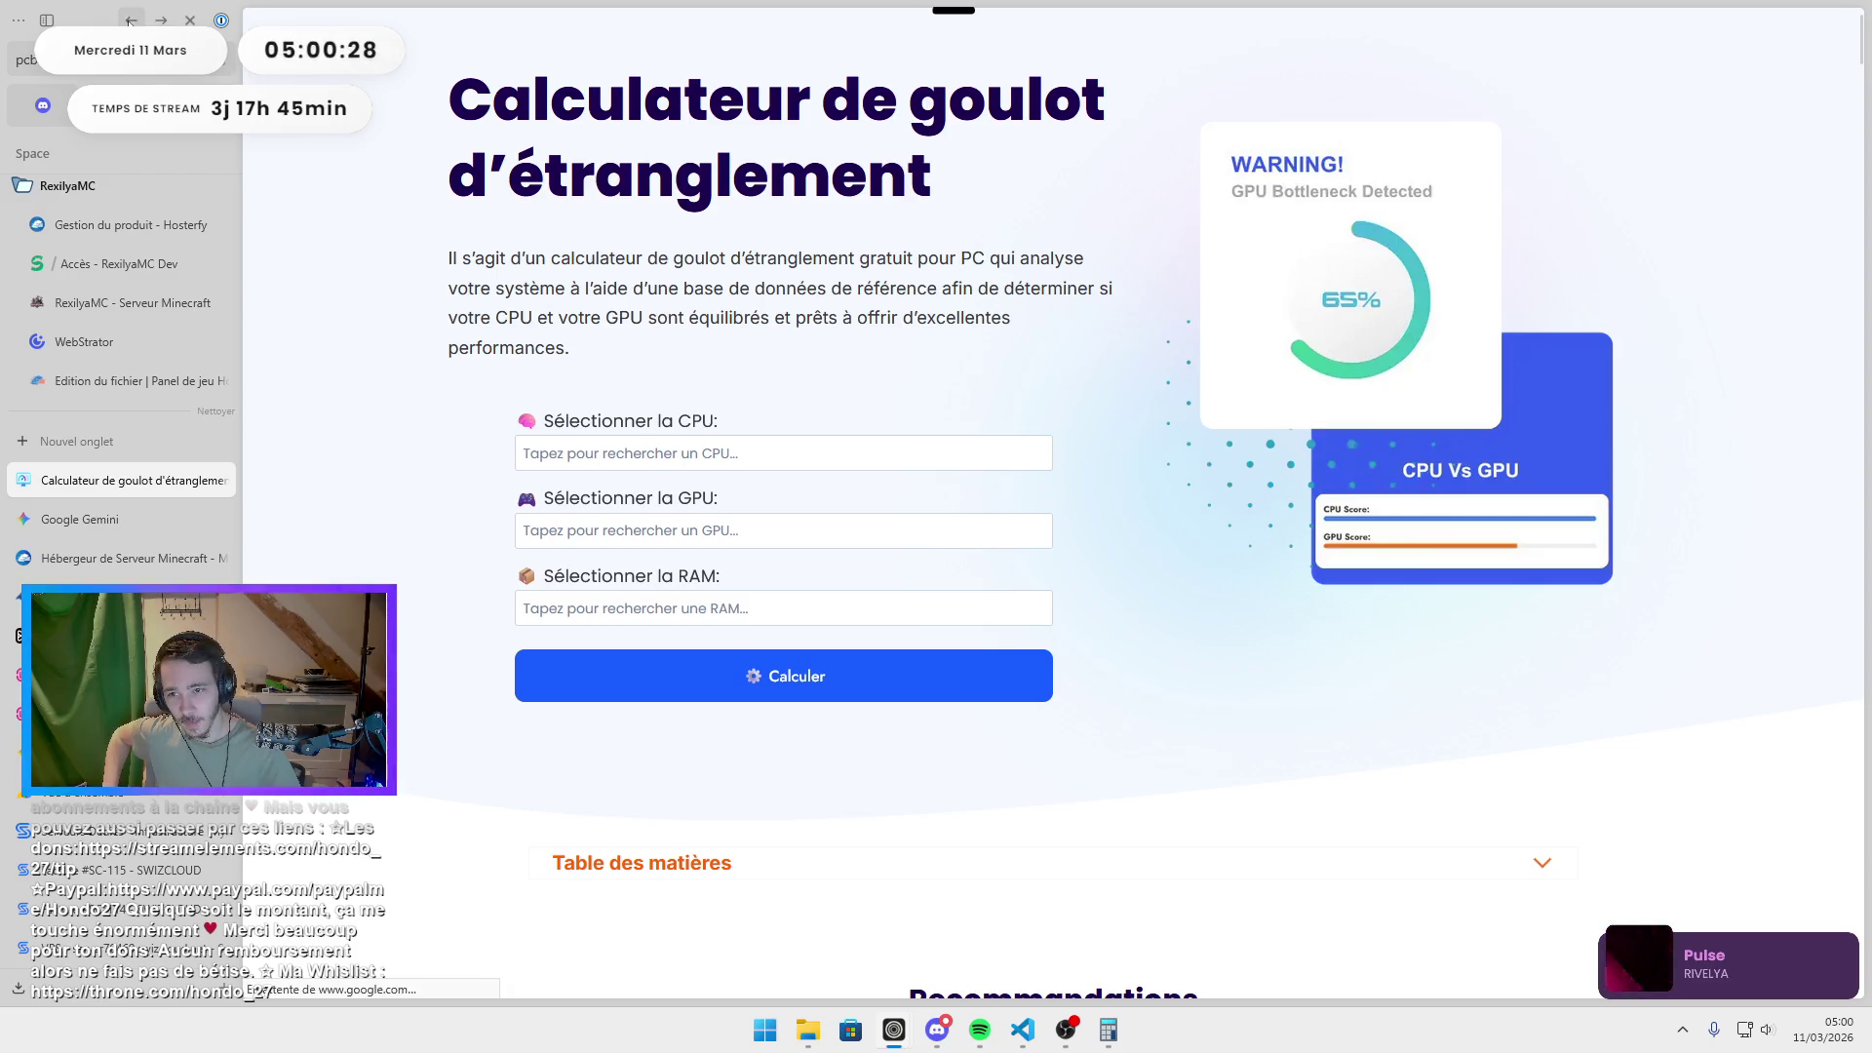
left_click(131, 16)
scroll(796, 615, "down", 2)
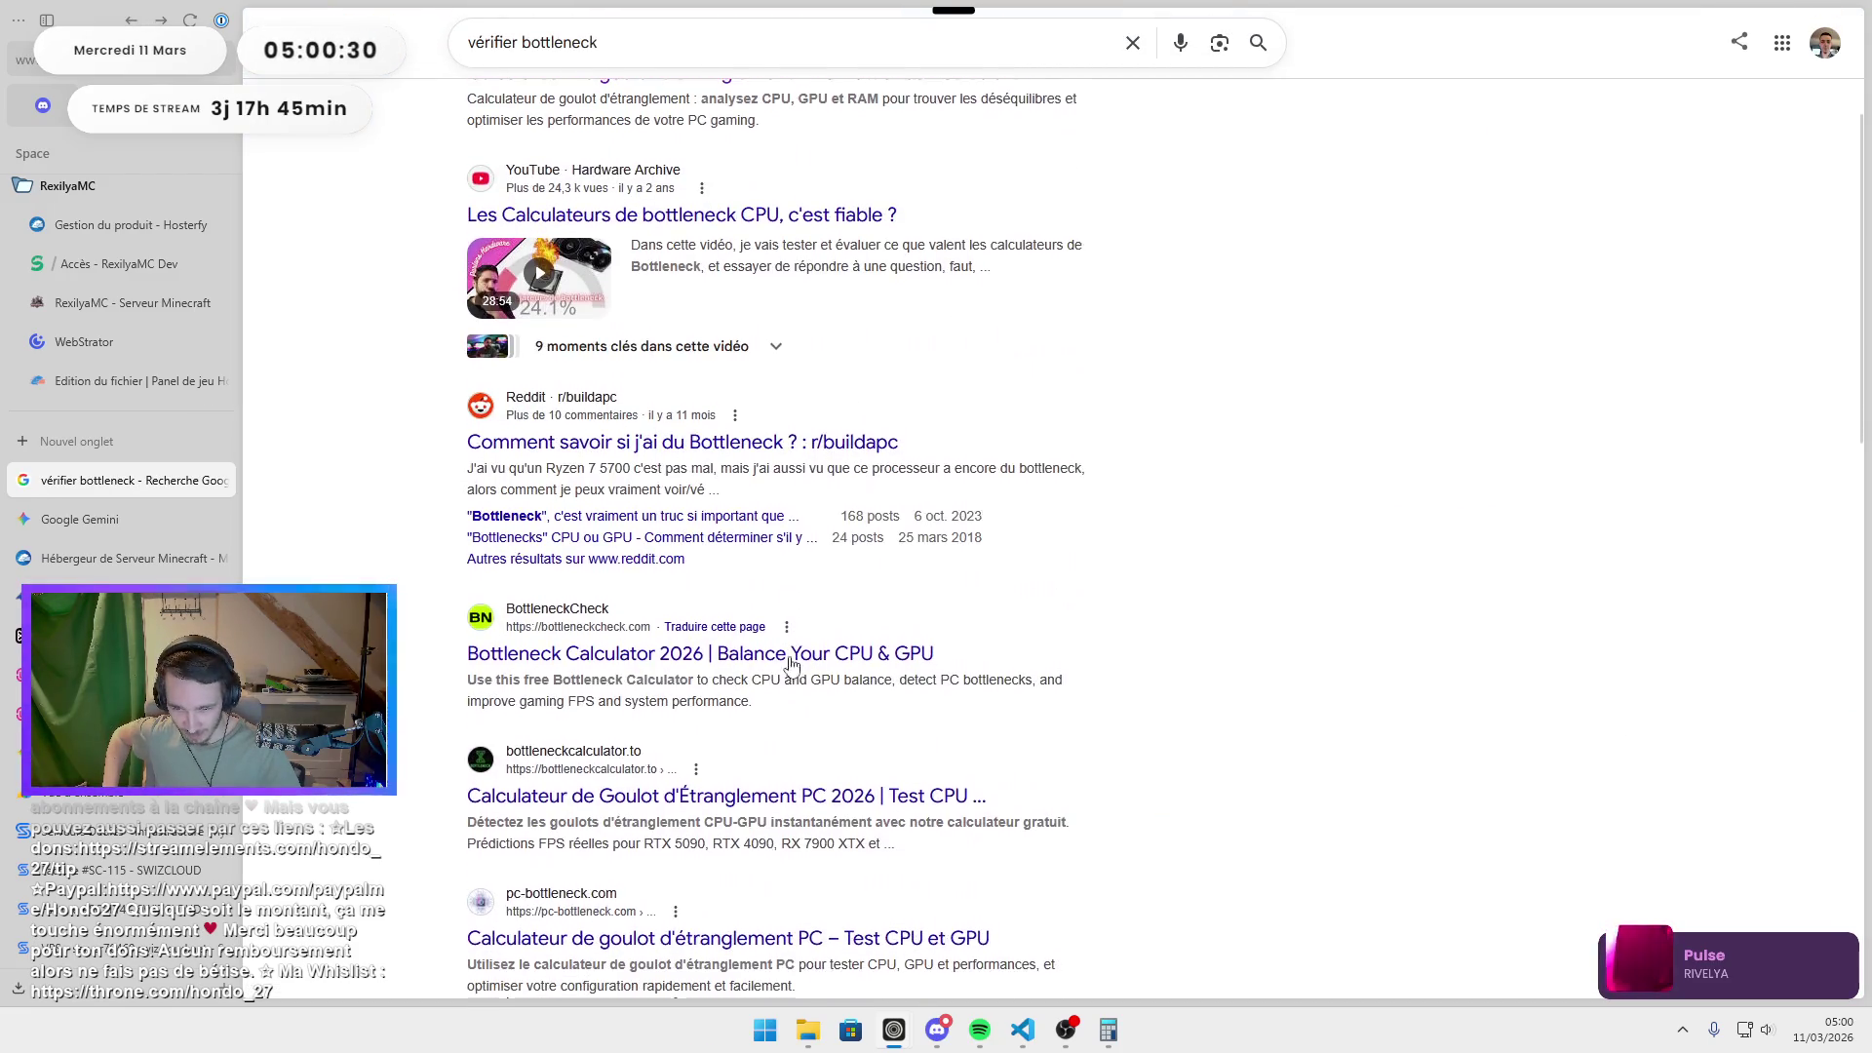
left_click(752, 787)
Dismiss the cookie prompt and choose the Core i5-12400F as the CPU
scroll(1270, 702, "down", 2)
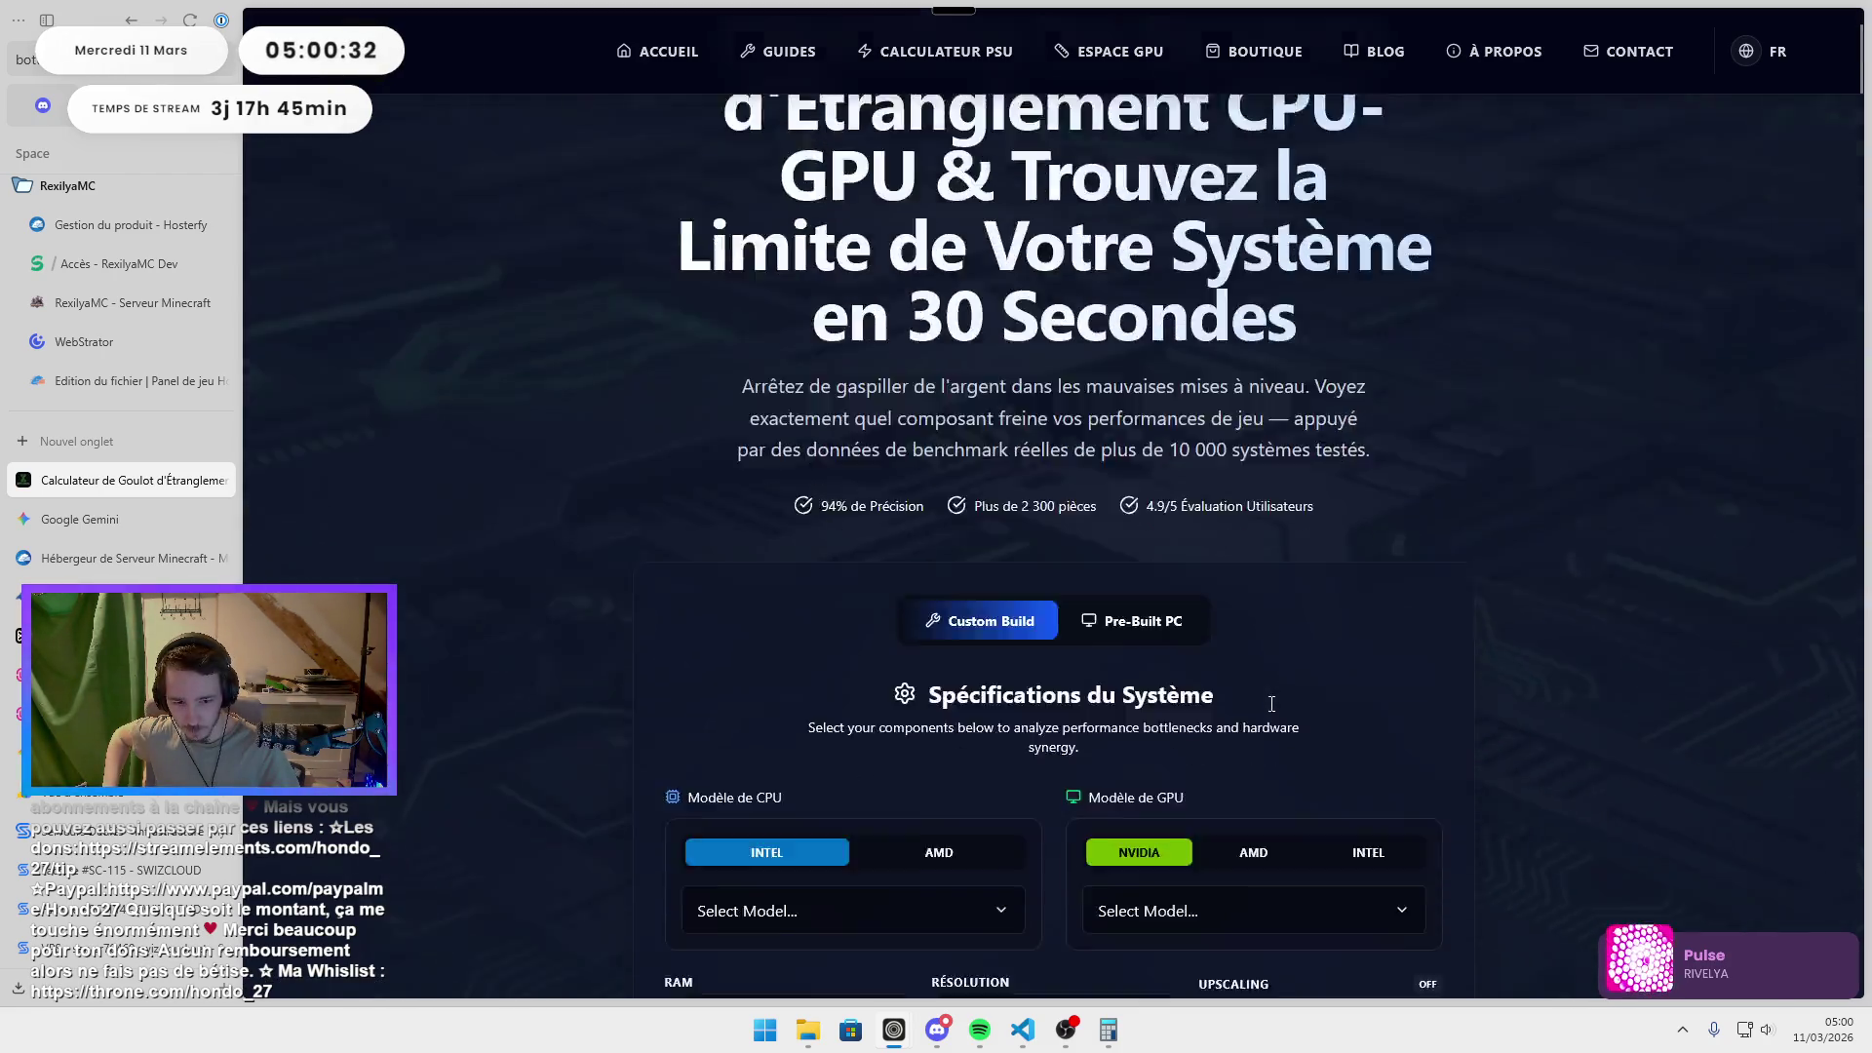
left_click(1100, 741)
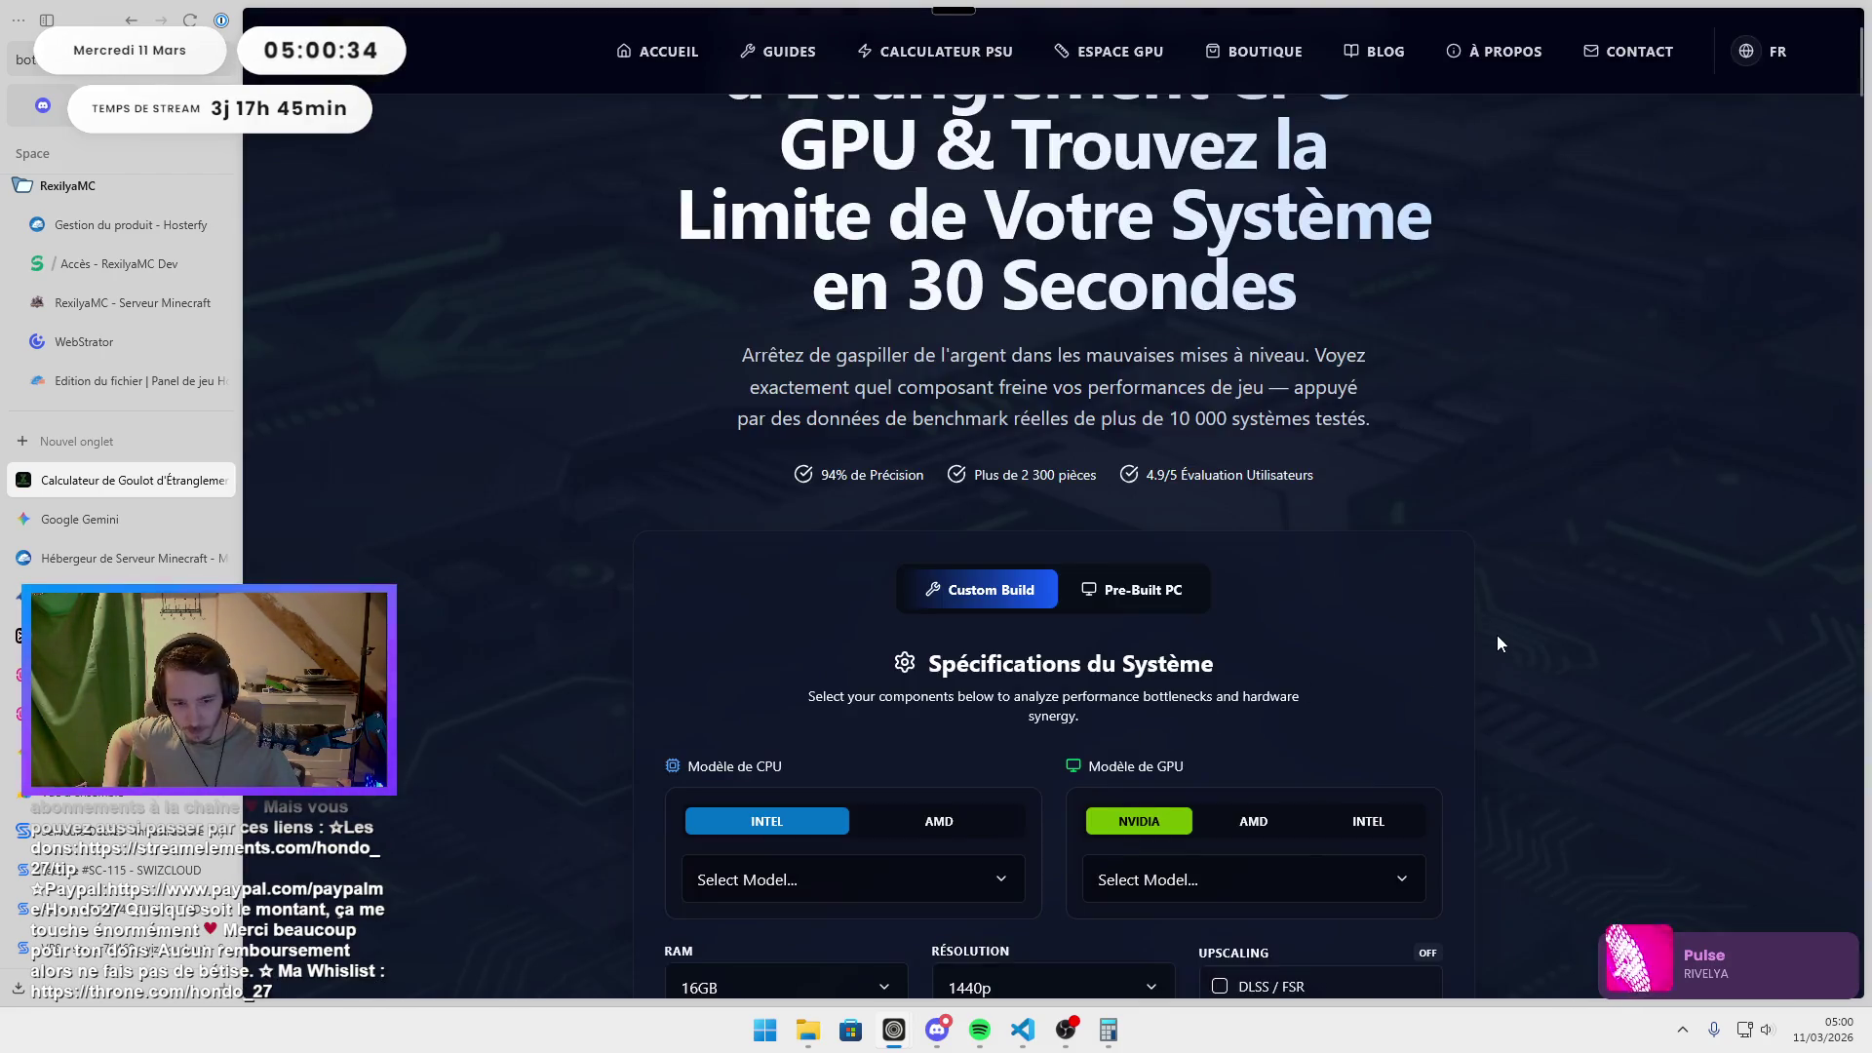
scroll(1495, 635, "down", 2)
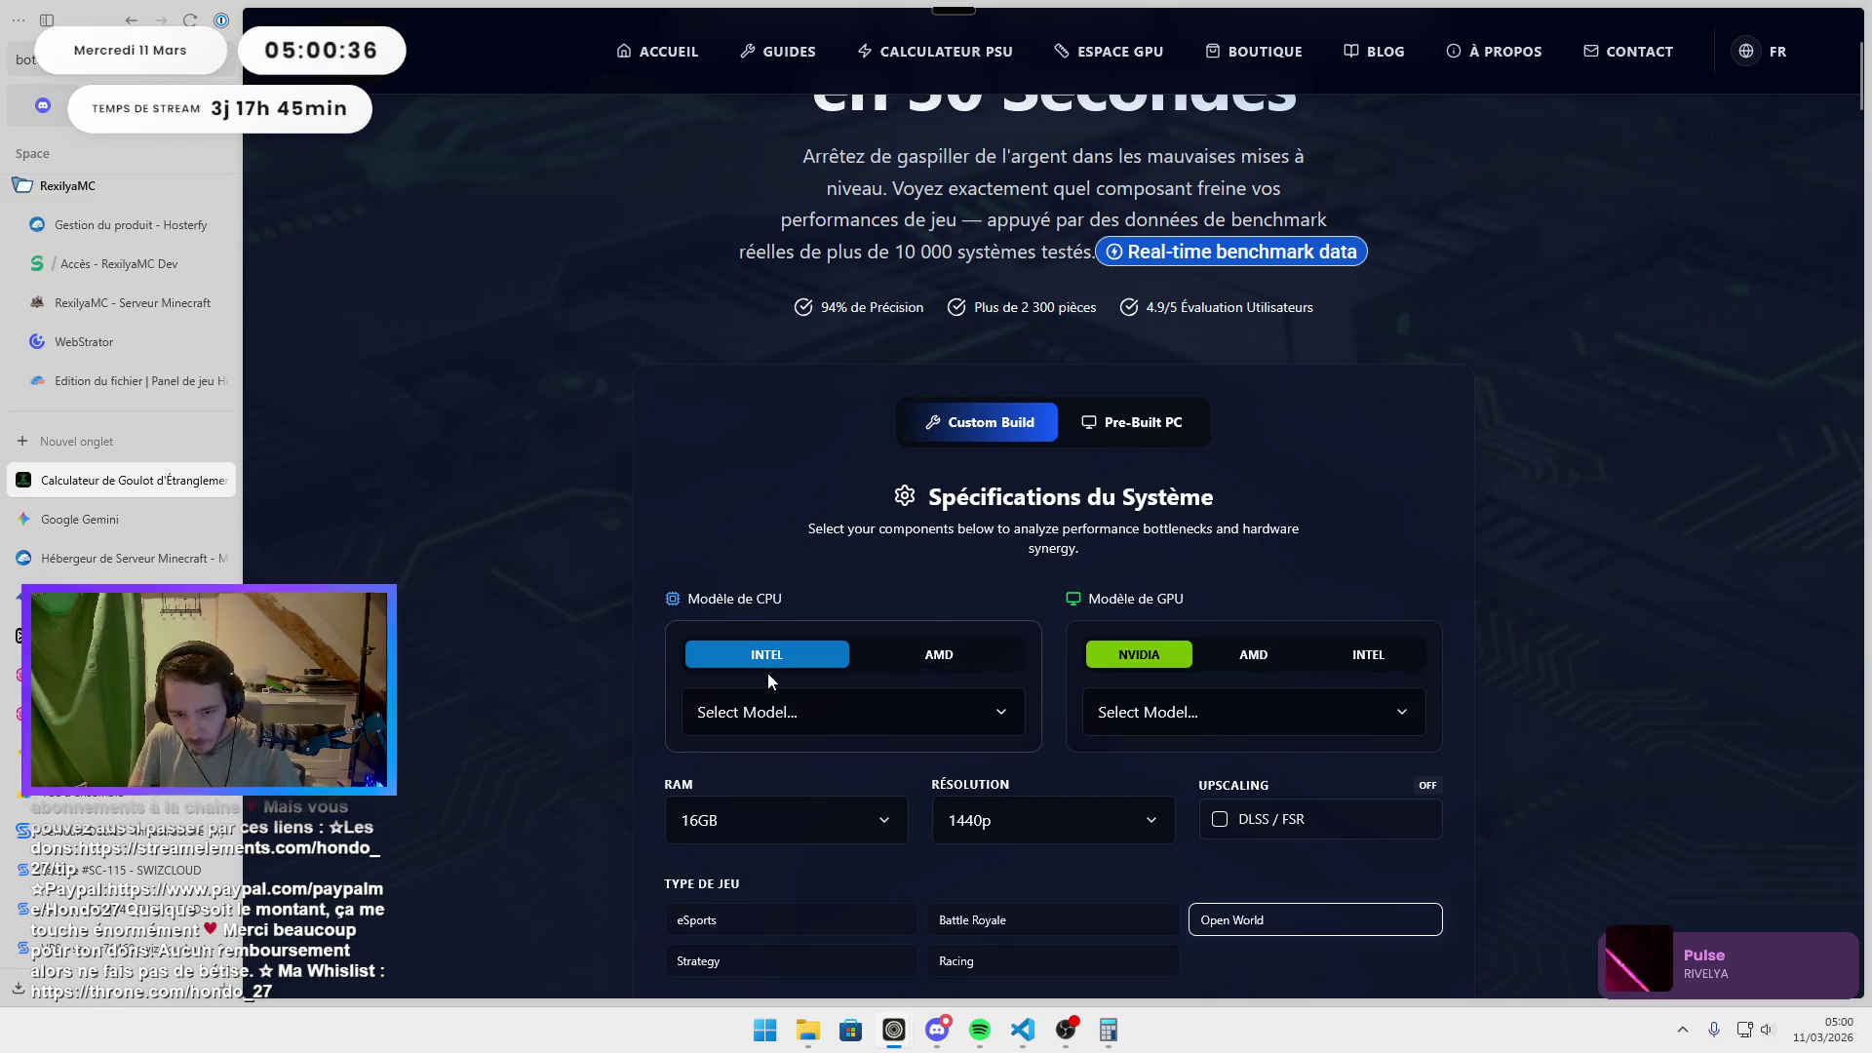
left_click(798, 710)
type("i")
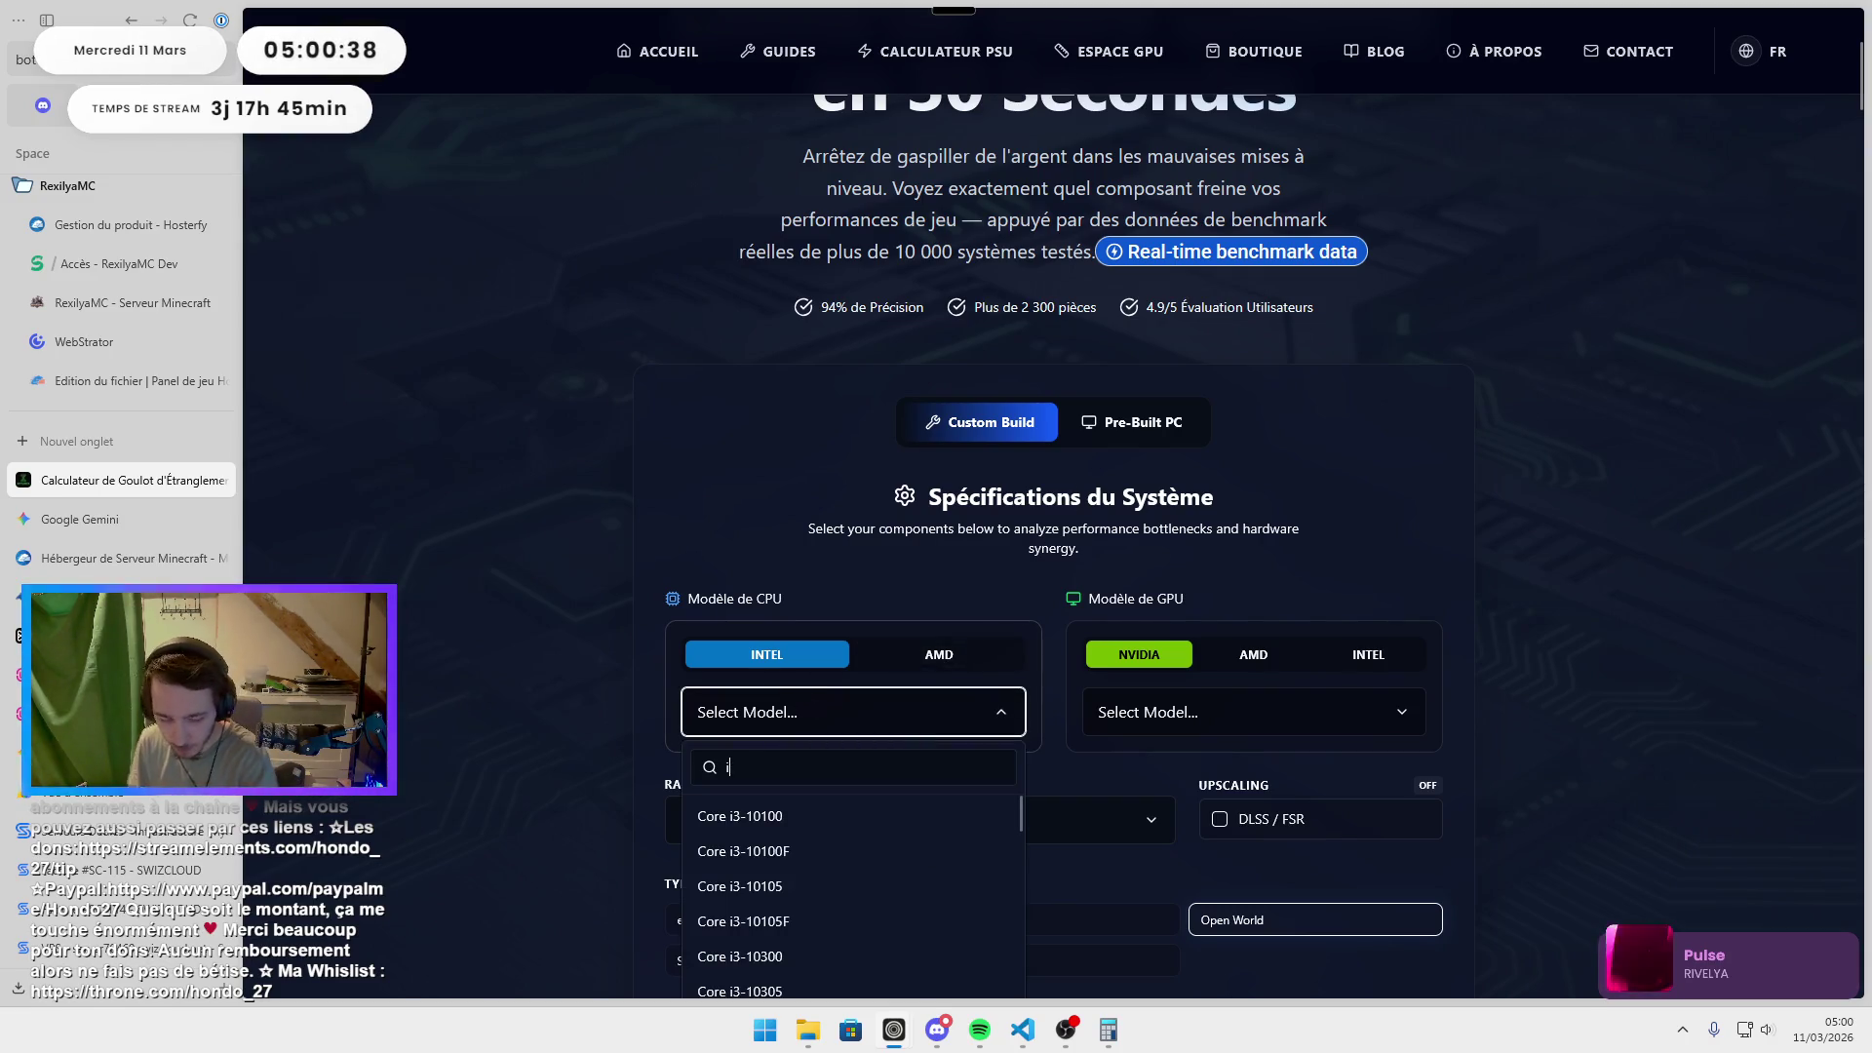
type("5 12")
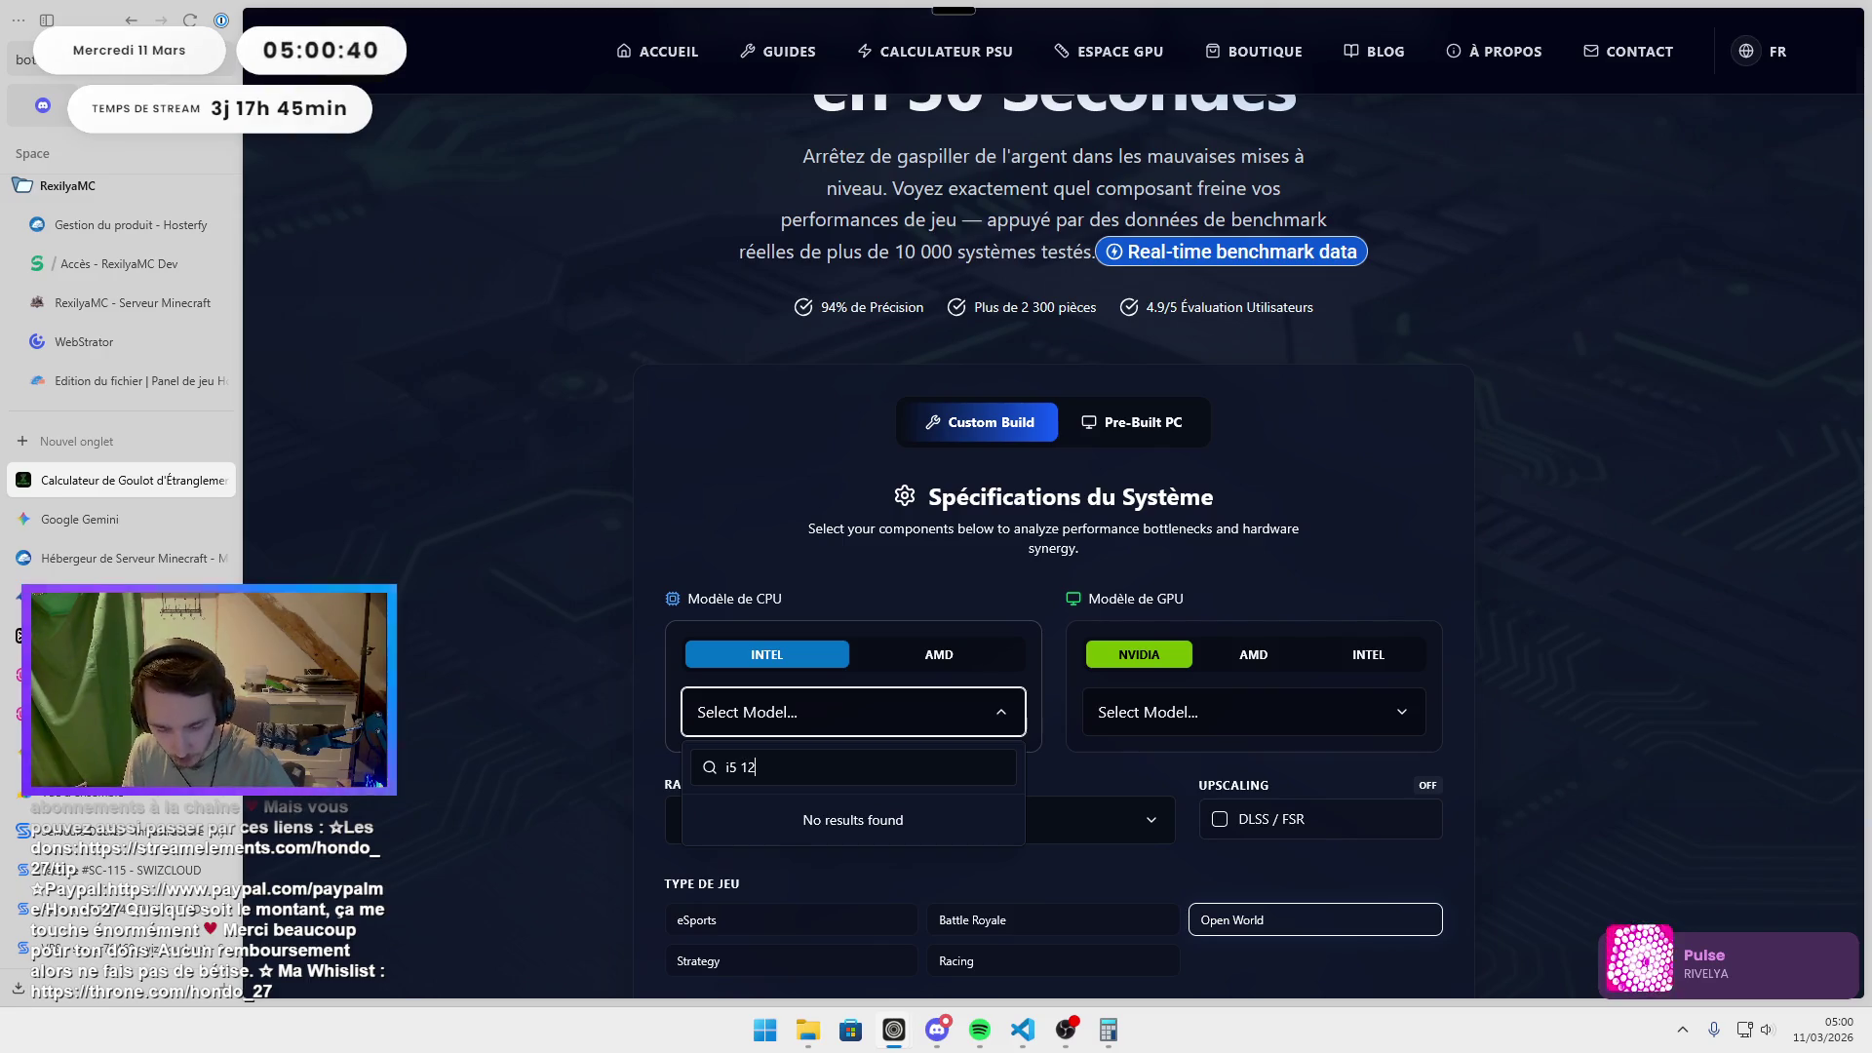
key("BackSpace")
type("-12")
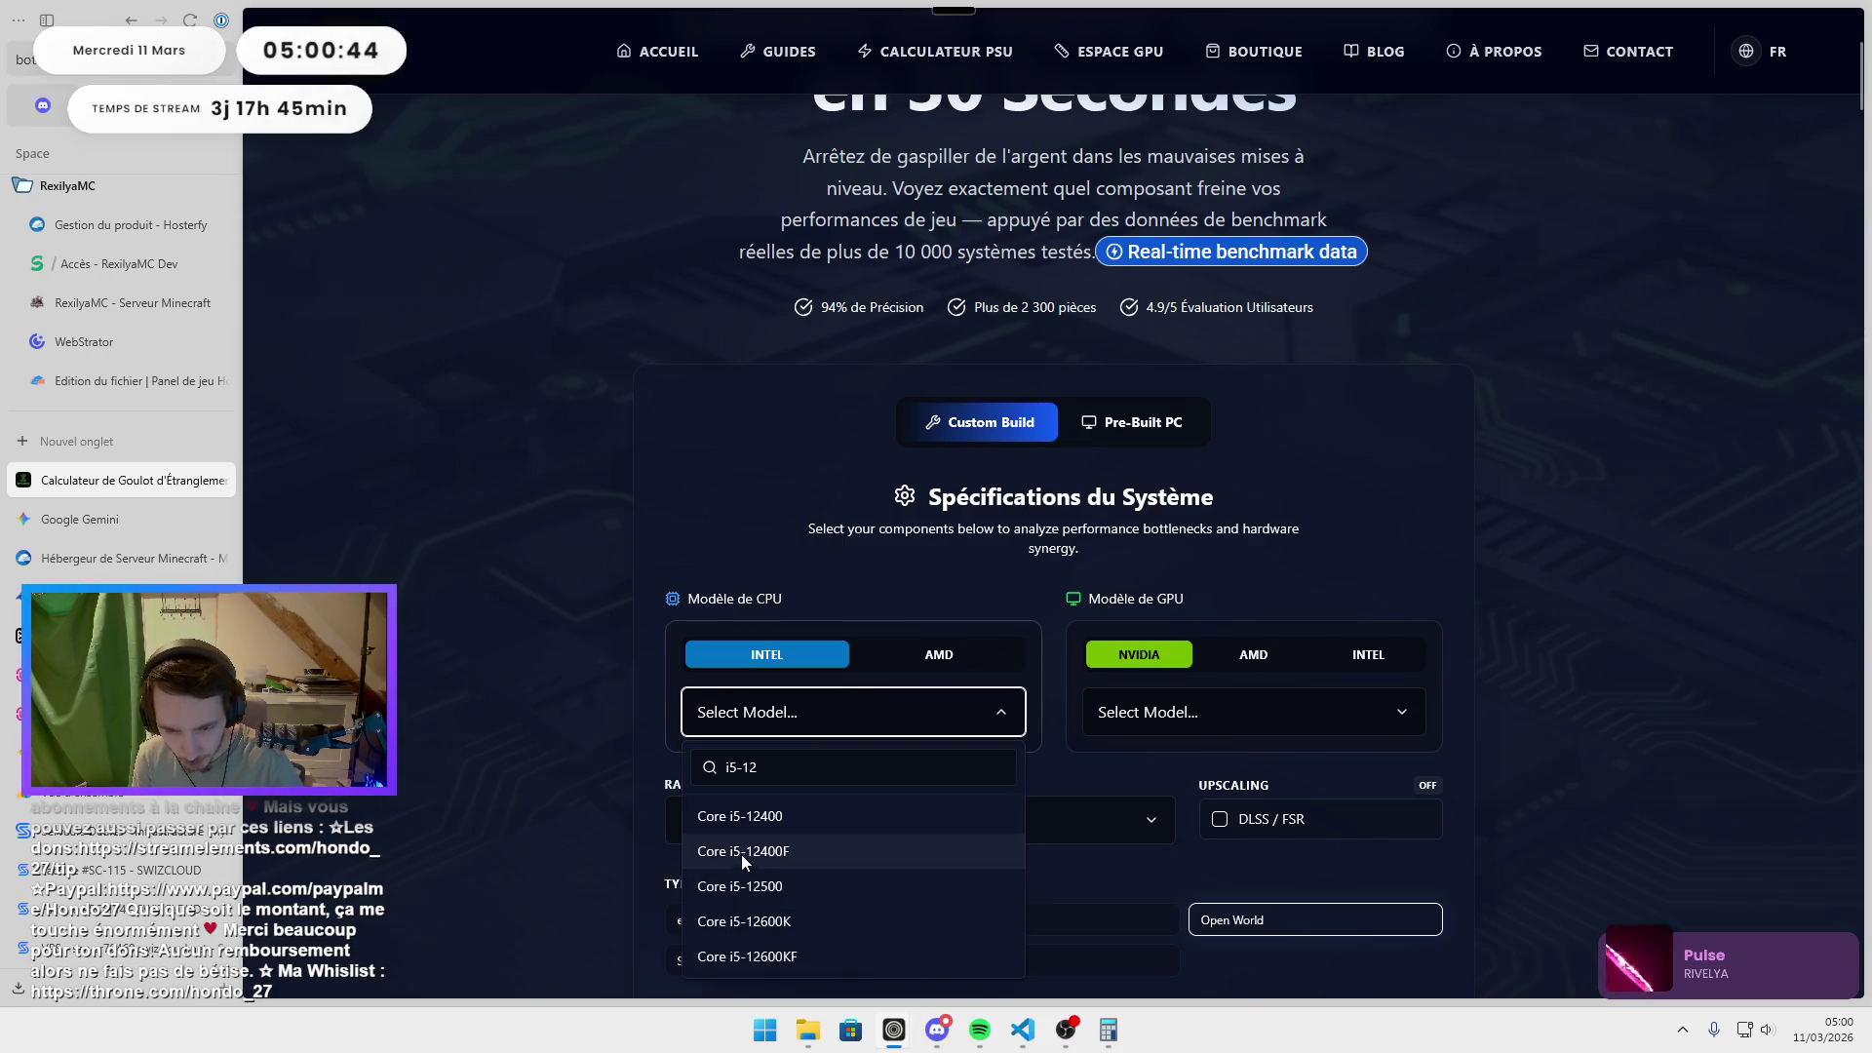
left_click(743, 851)
Search 'rtx 506' and choose the RTX 5060 as the graphics card
left_click(1269, 724)
scroll(1302, 708, "down", 1)
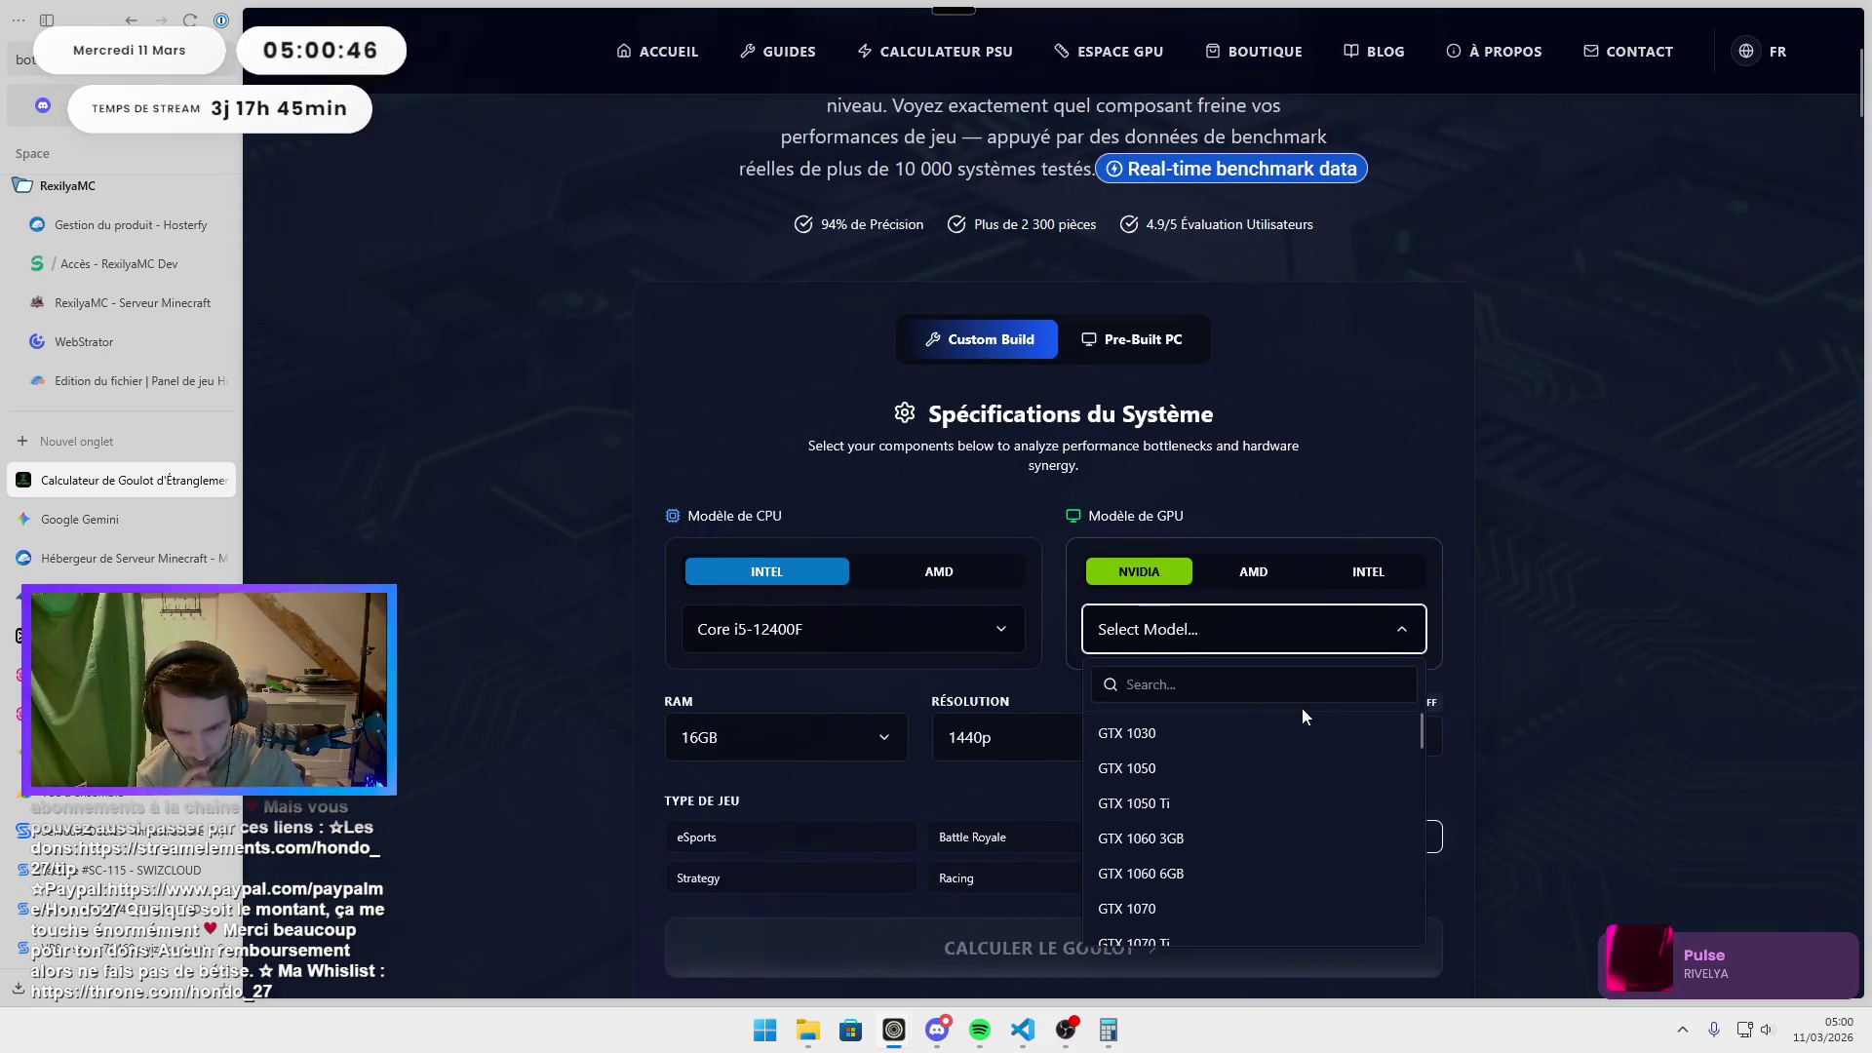
type("rtx")
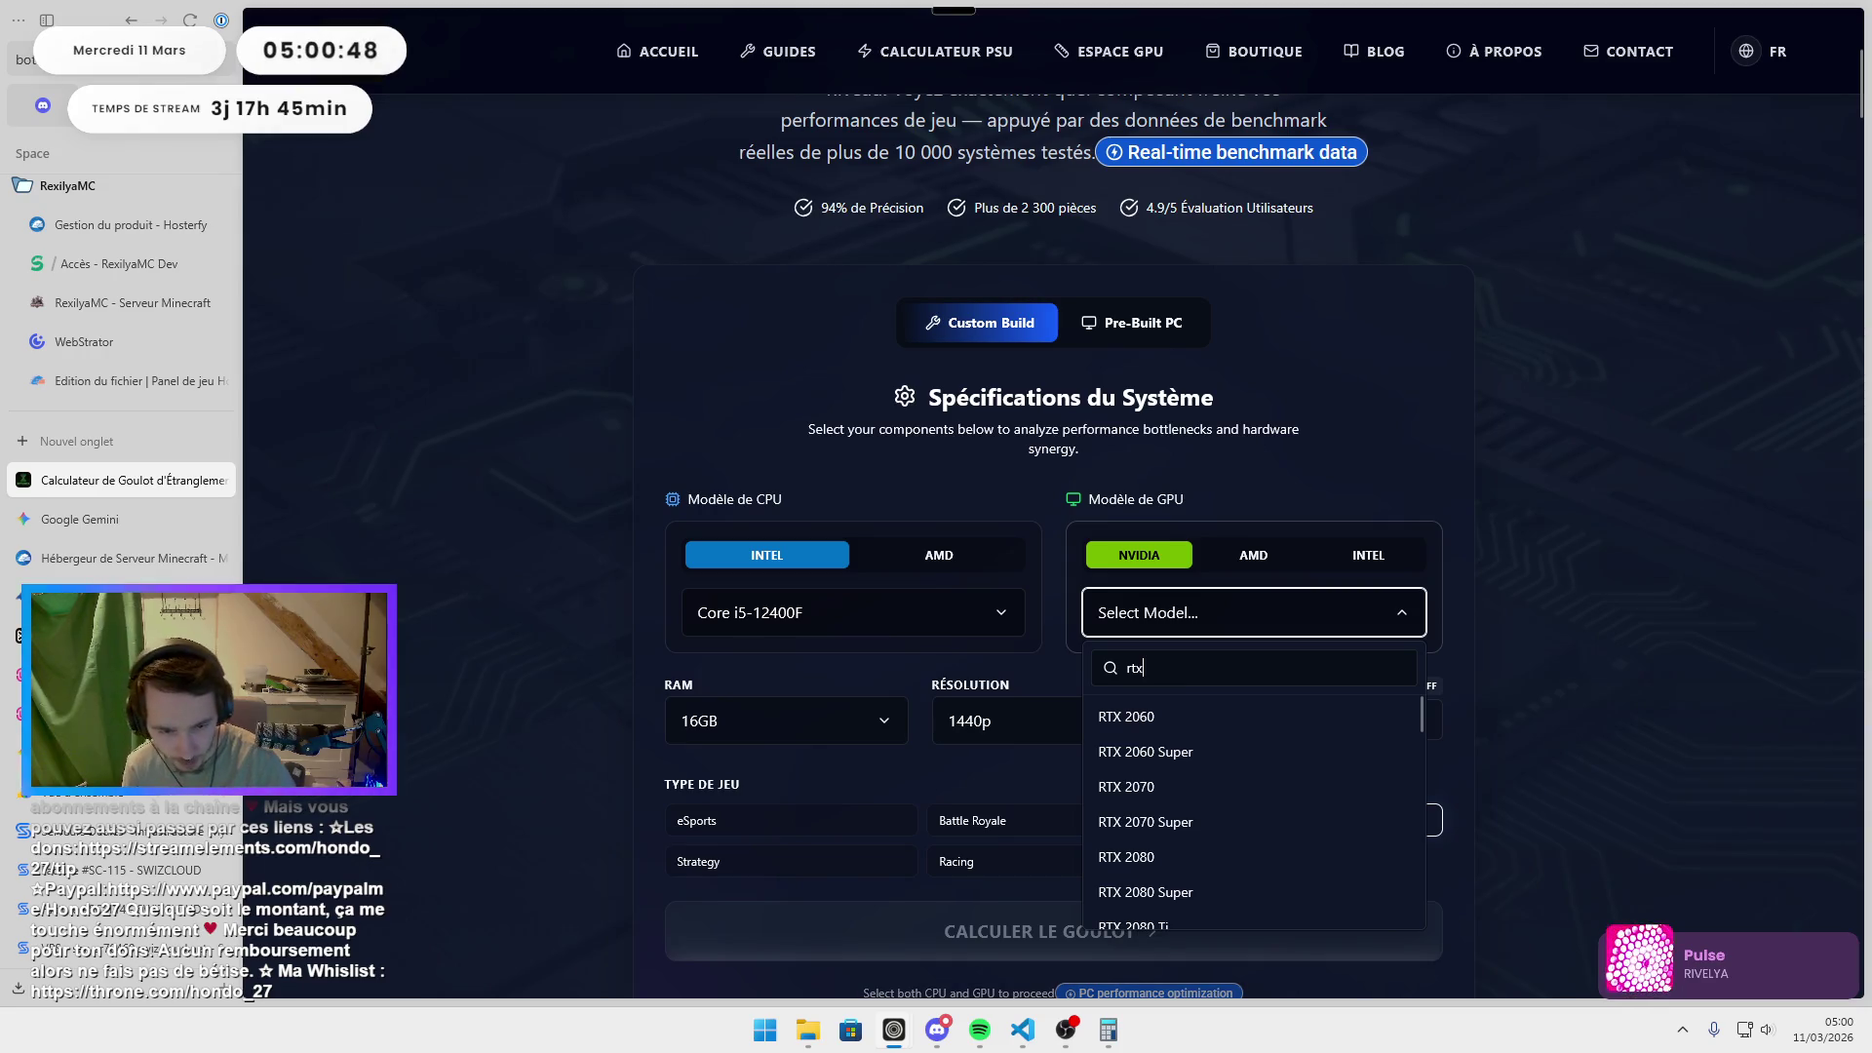
type("5")
key("BackSpace")
key("BackSpace")
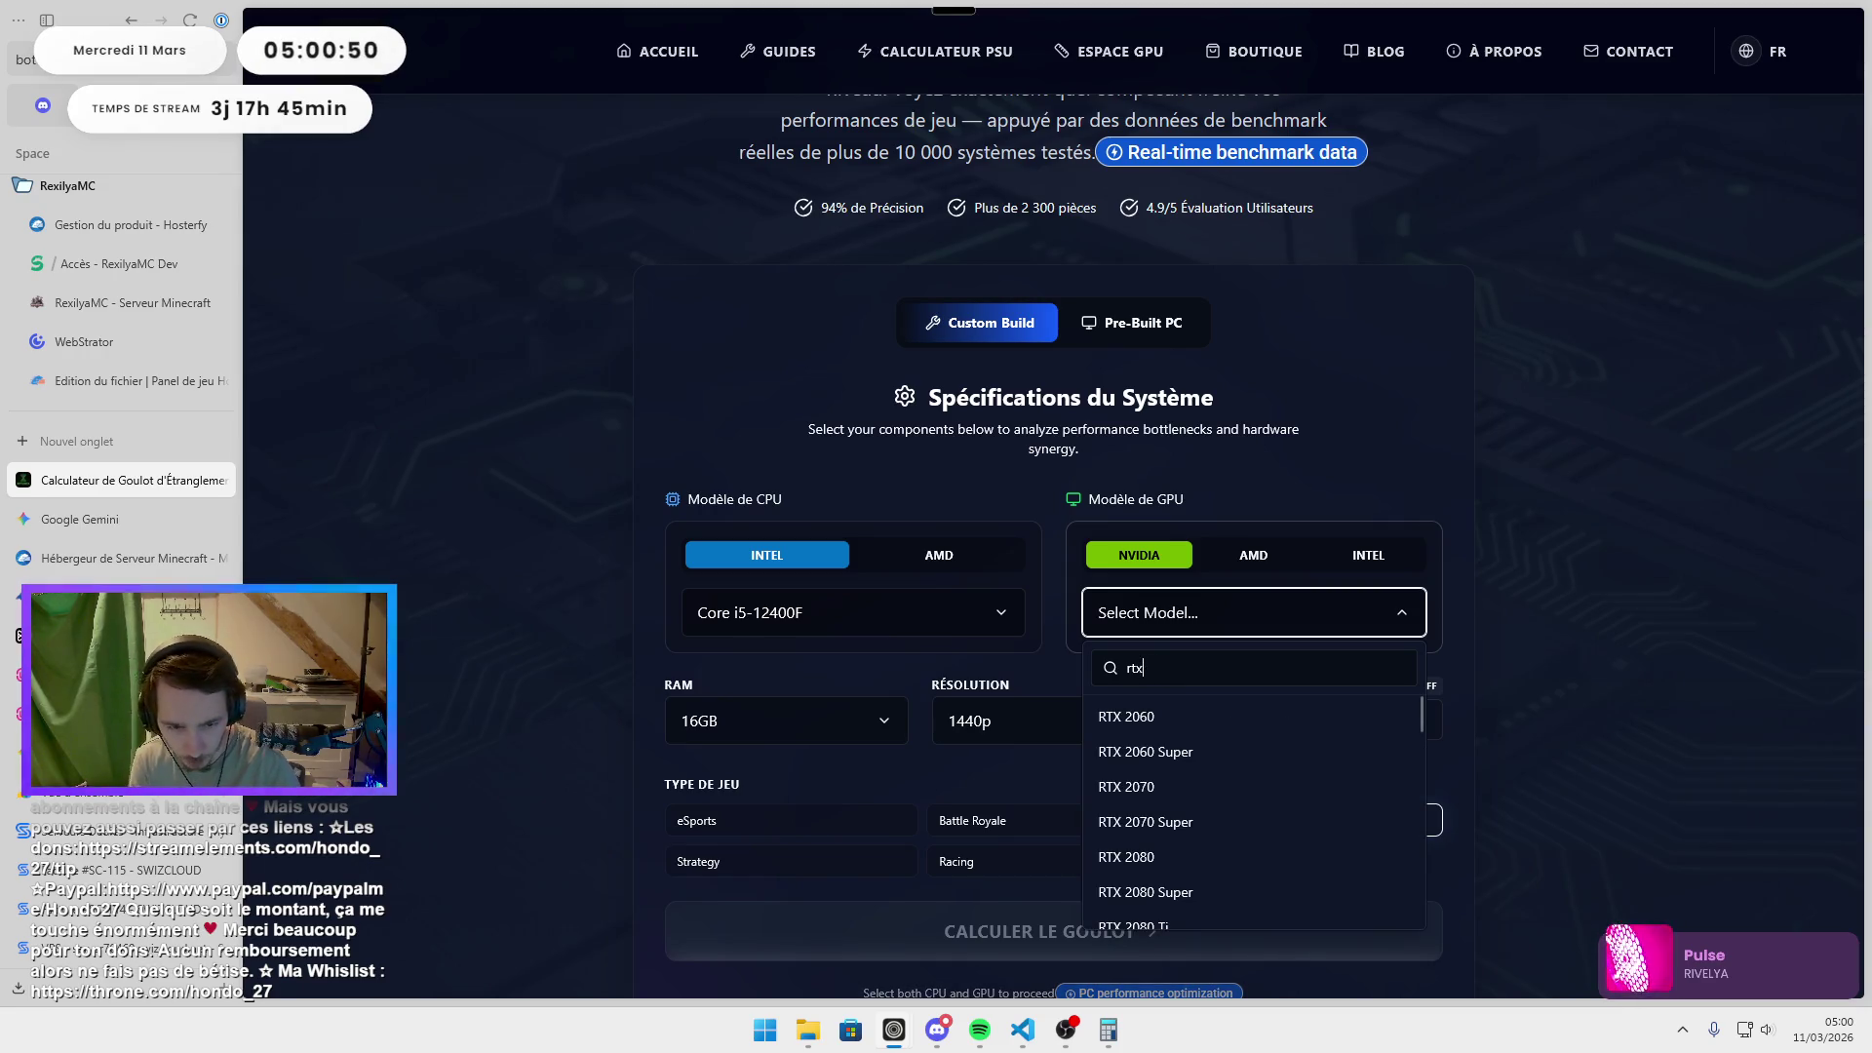
type(" 506")
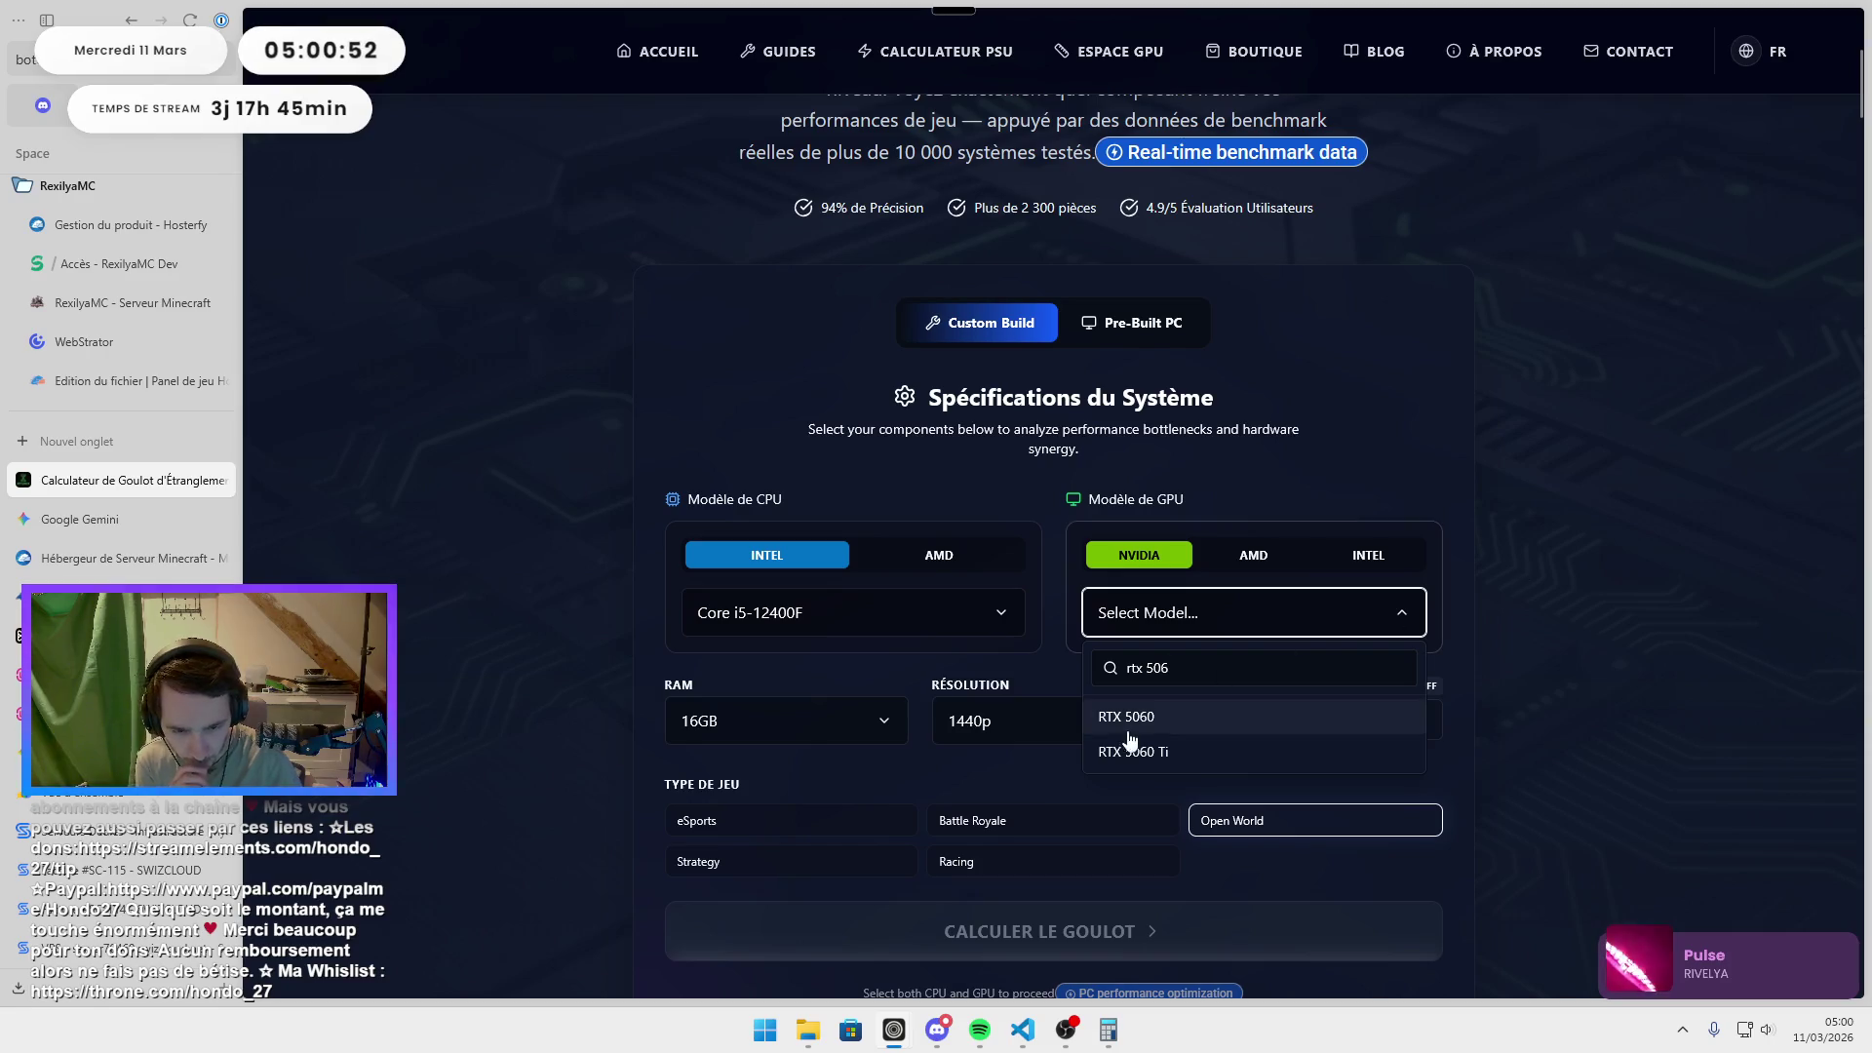
left_click(1170, 719)
Keep RAM at 16GB, set resolution to 1080p, and leave DLSS / FSR upscaling off
left_click(857, 718)
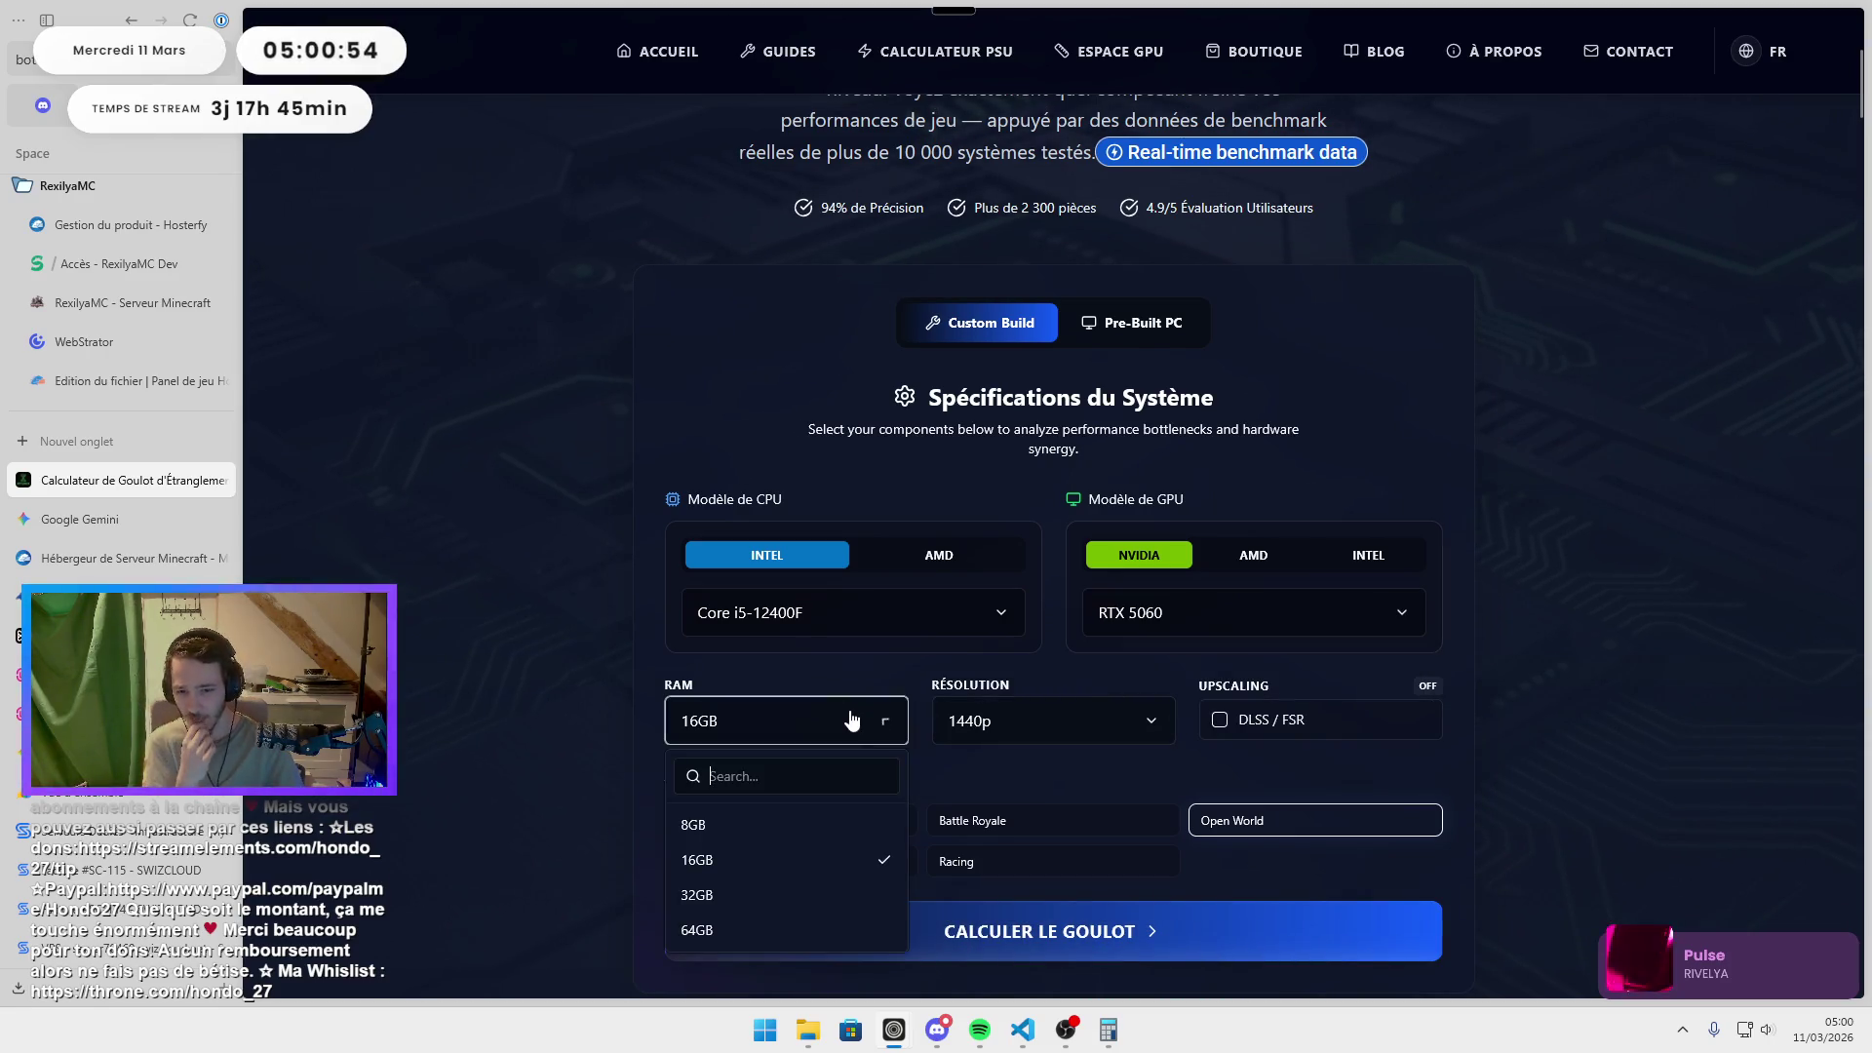
left_click(953, 719)
left_click(1049, 719)
left_click(1036, 828)
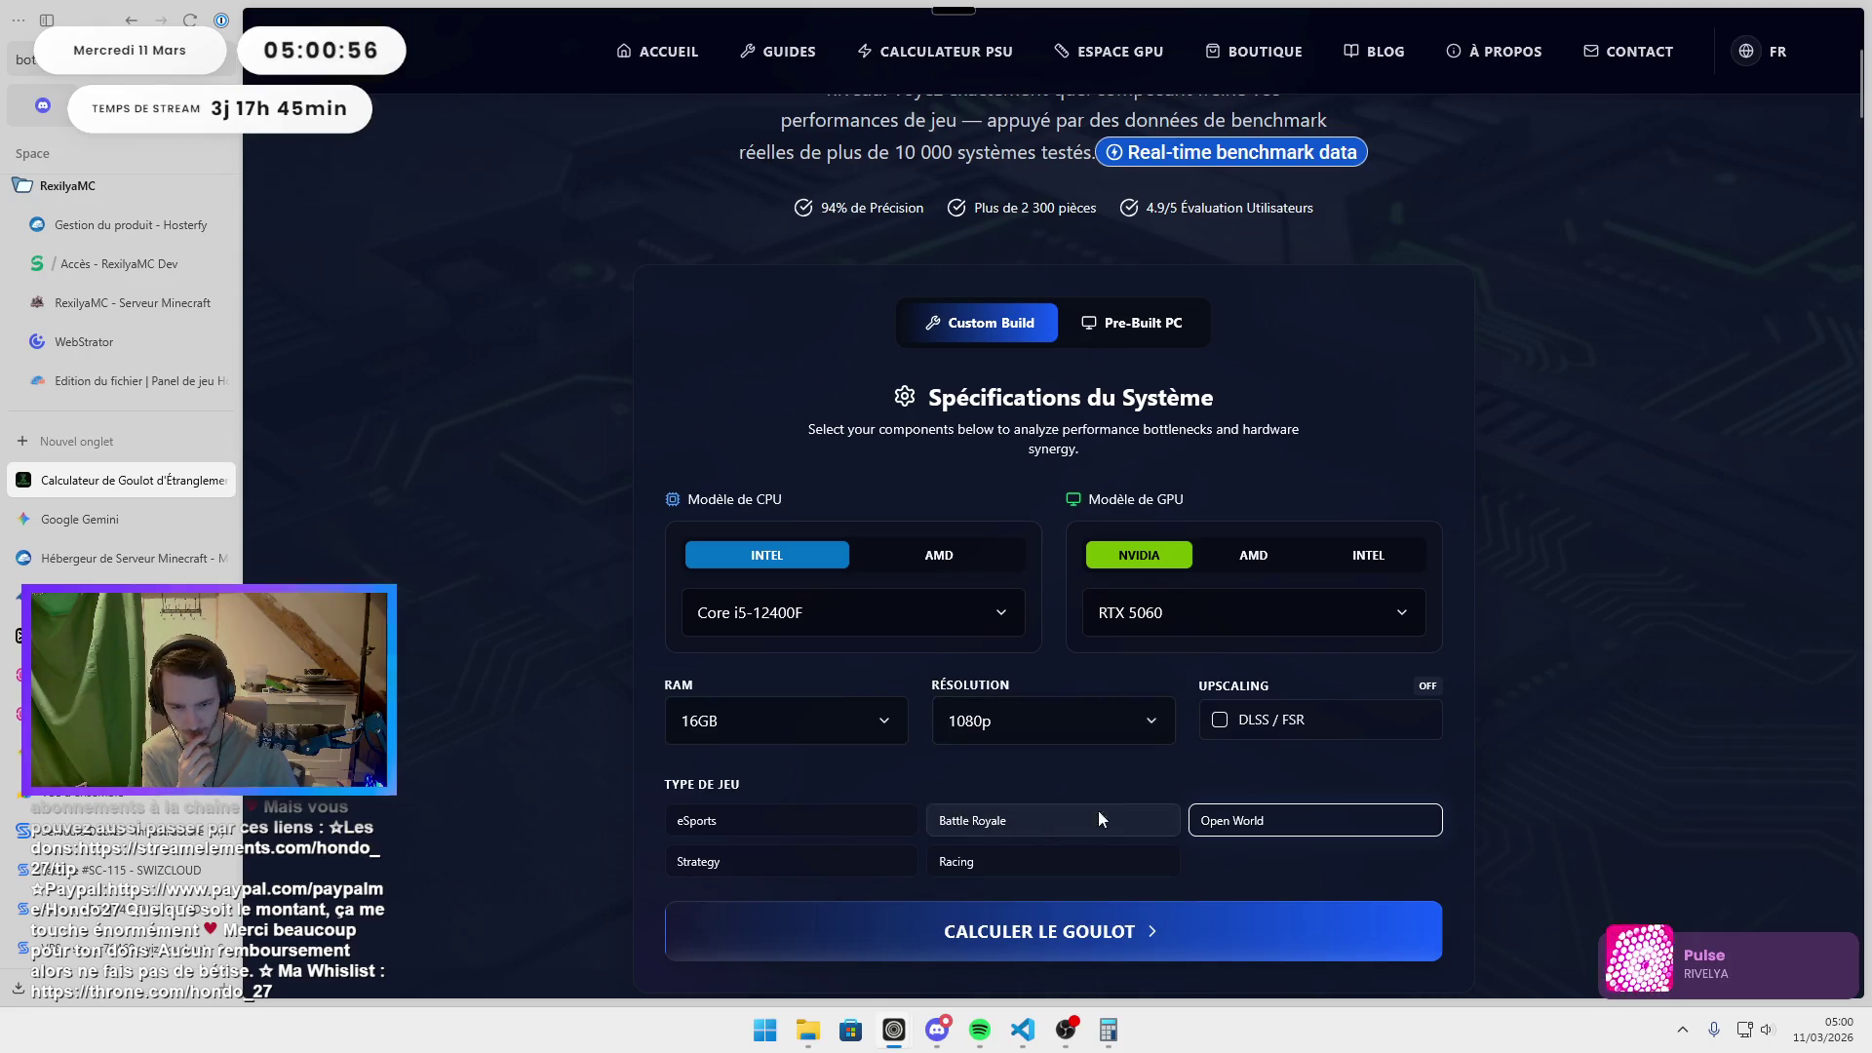
left_click(1332, 729)
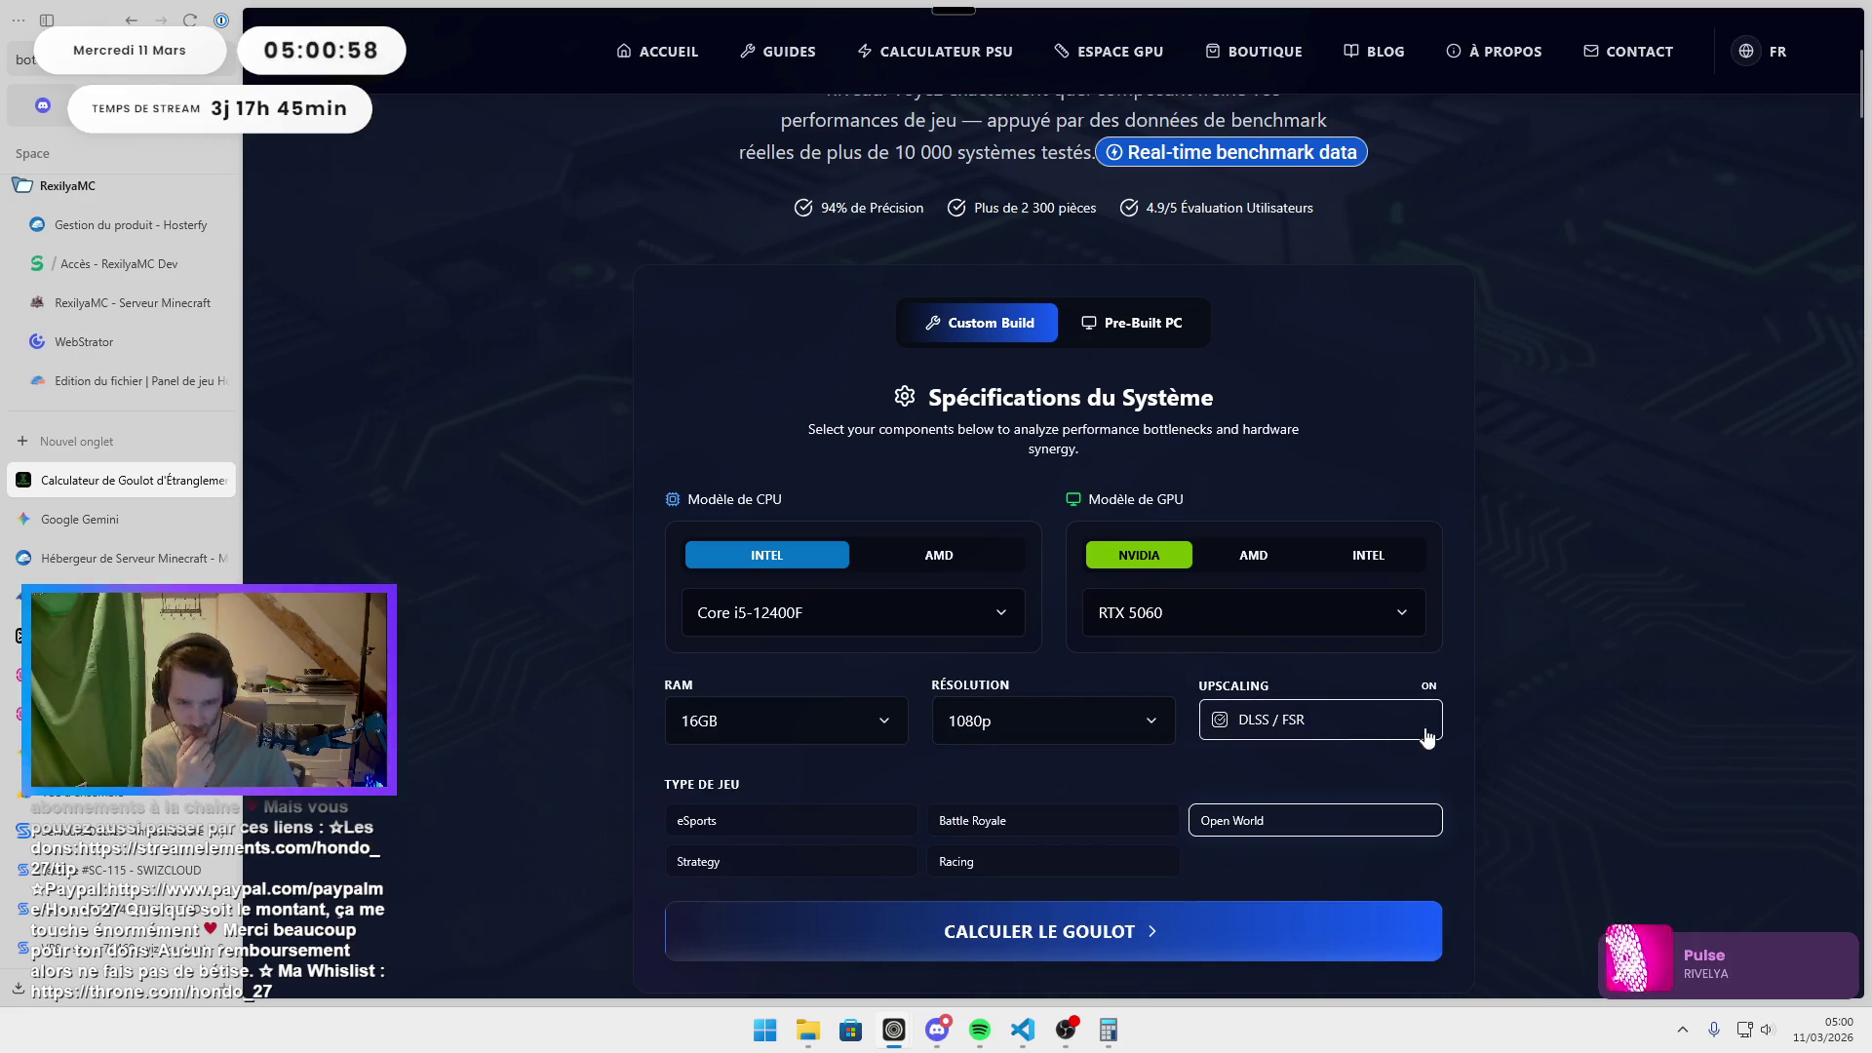
scroll(1336, 731, "down", 1)
left_click(1344, 633)
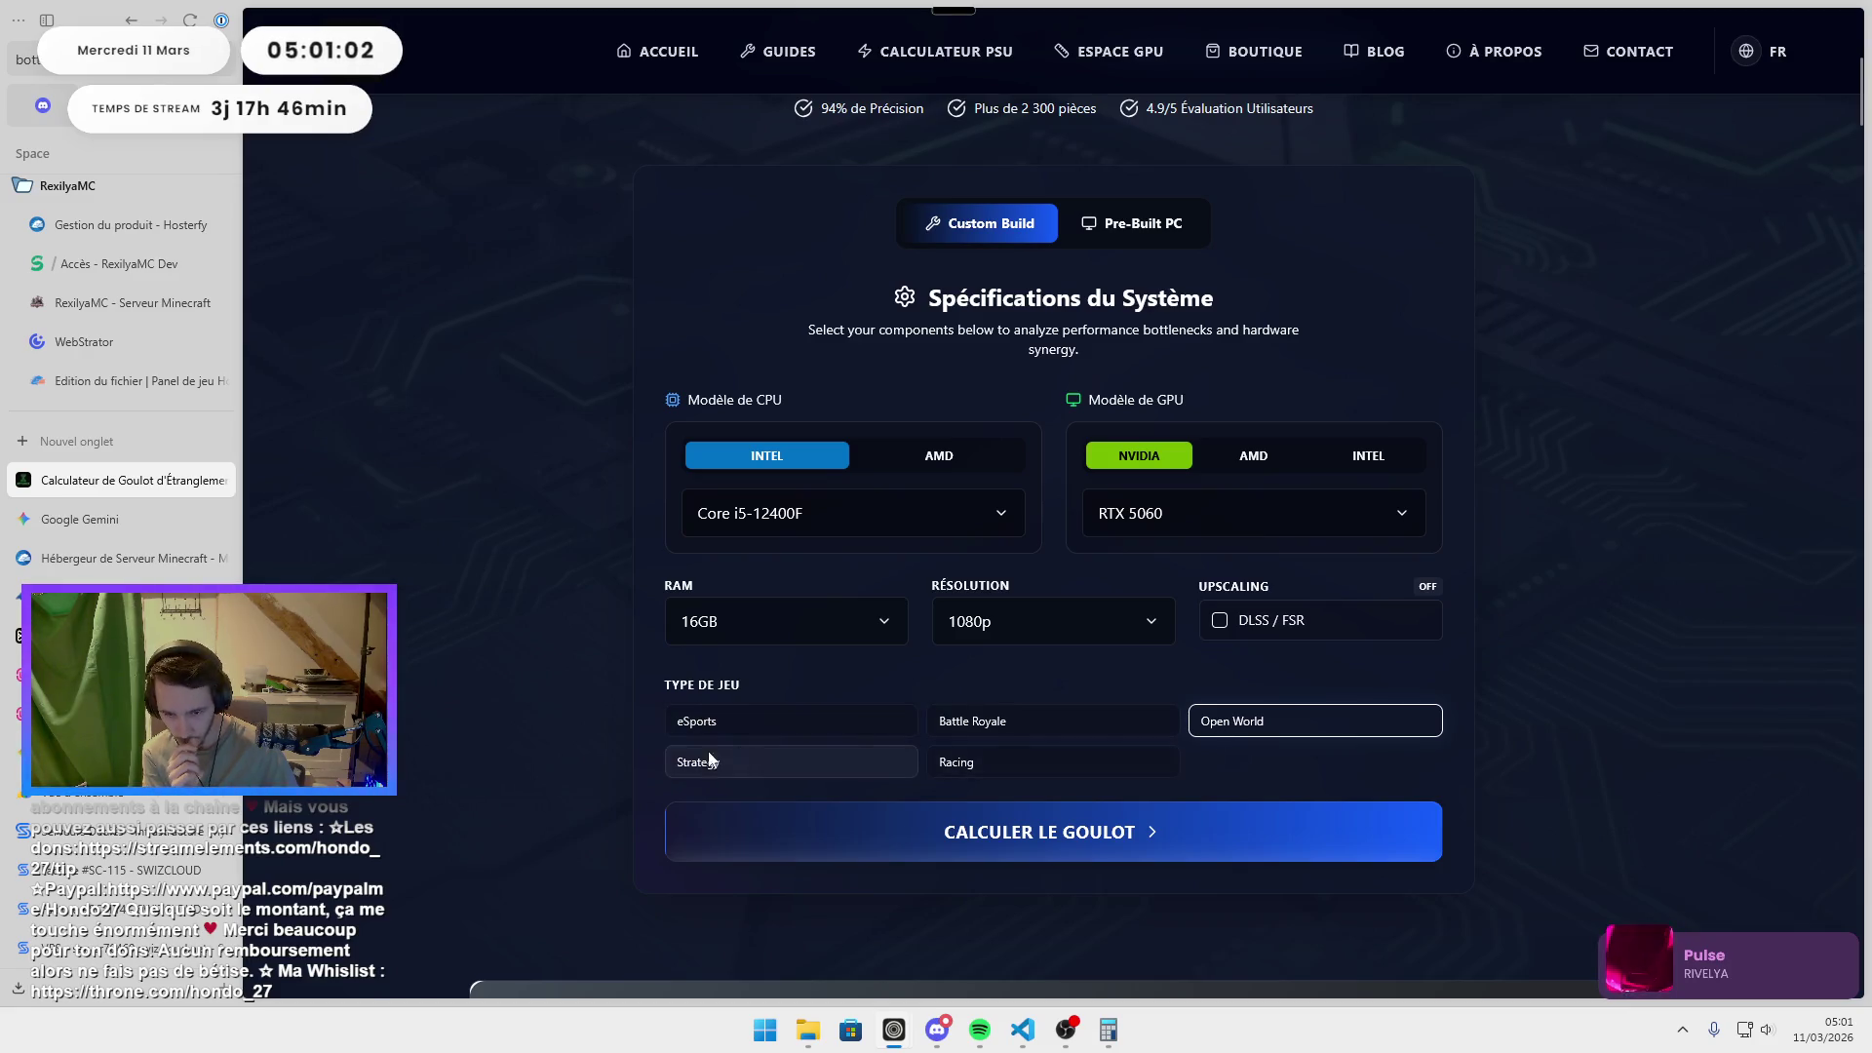
Calculate the i5-12400F + RTX 5060 bottleneck and scroll through the 97% synergy results
left_click(1063, 826)
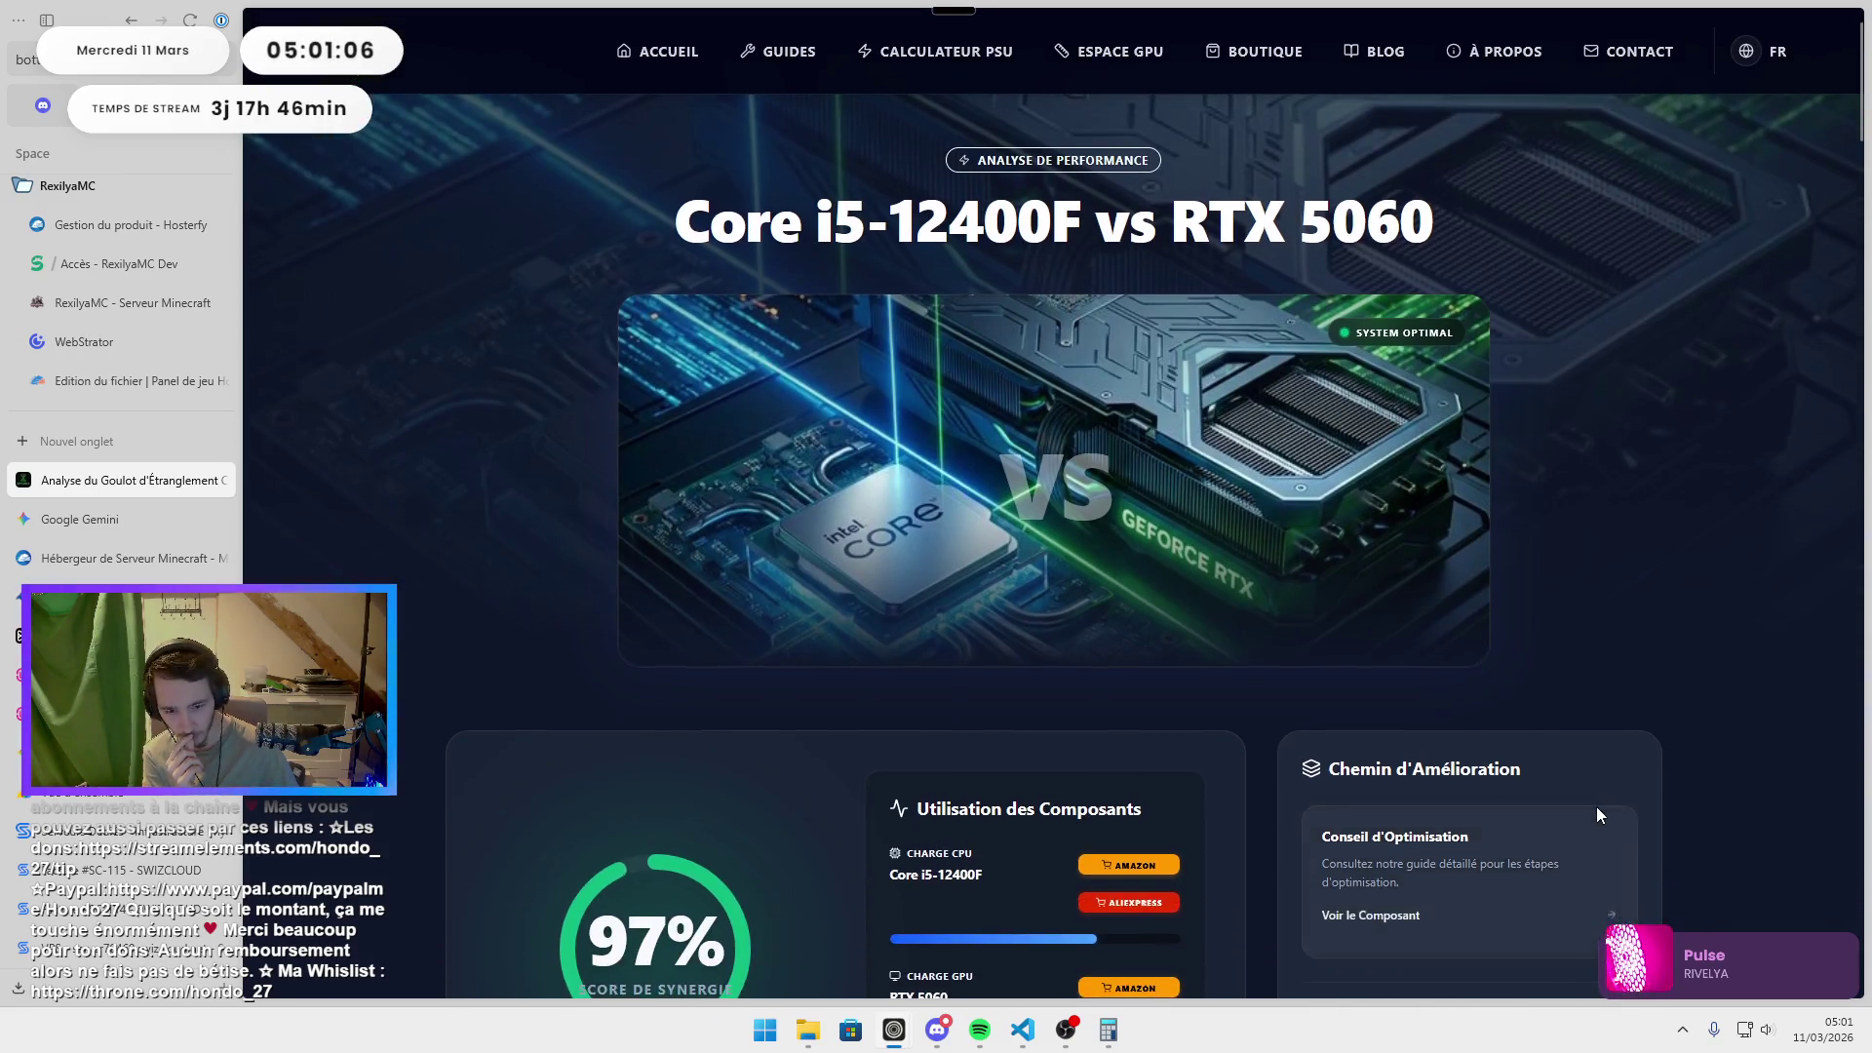
scroll(1595, 806, "down", 2)
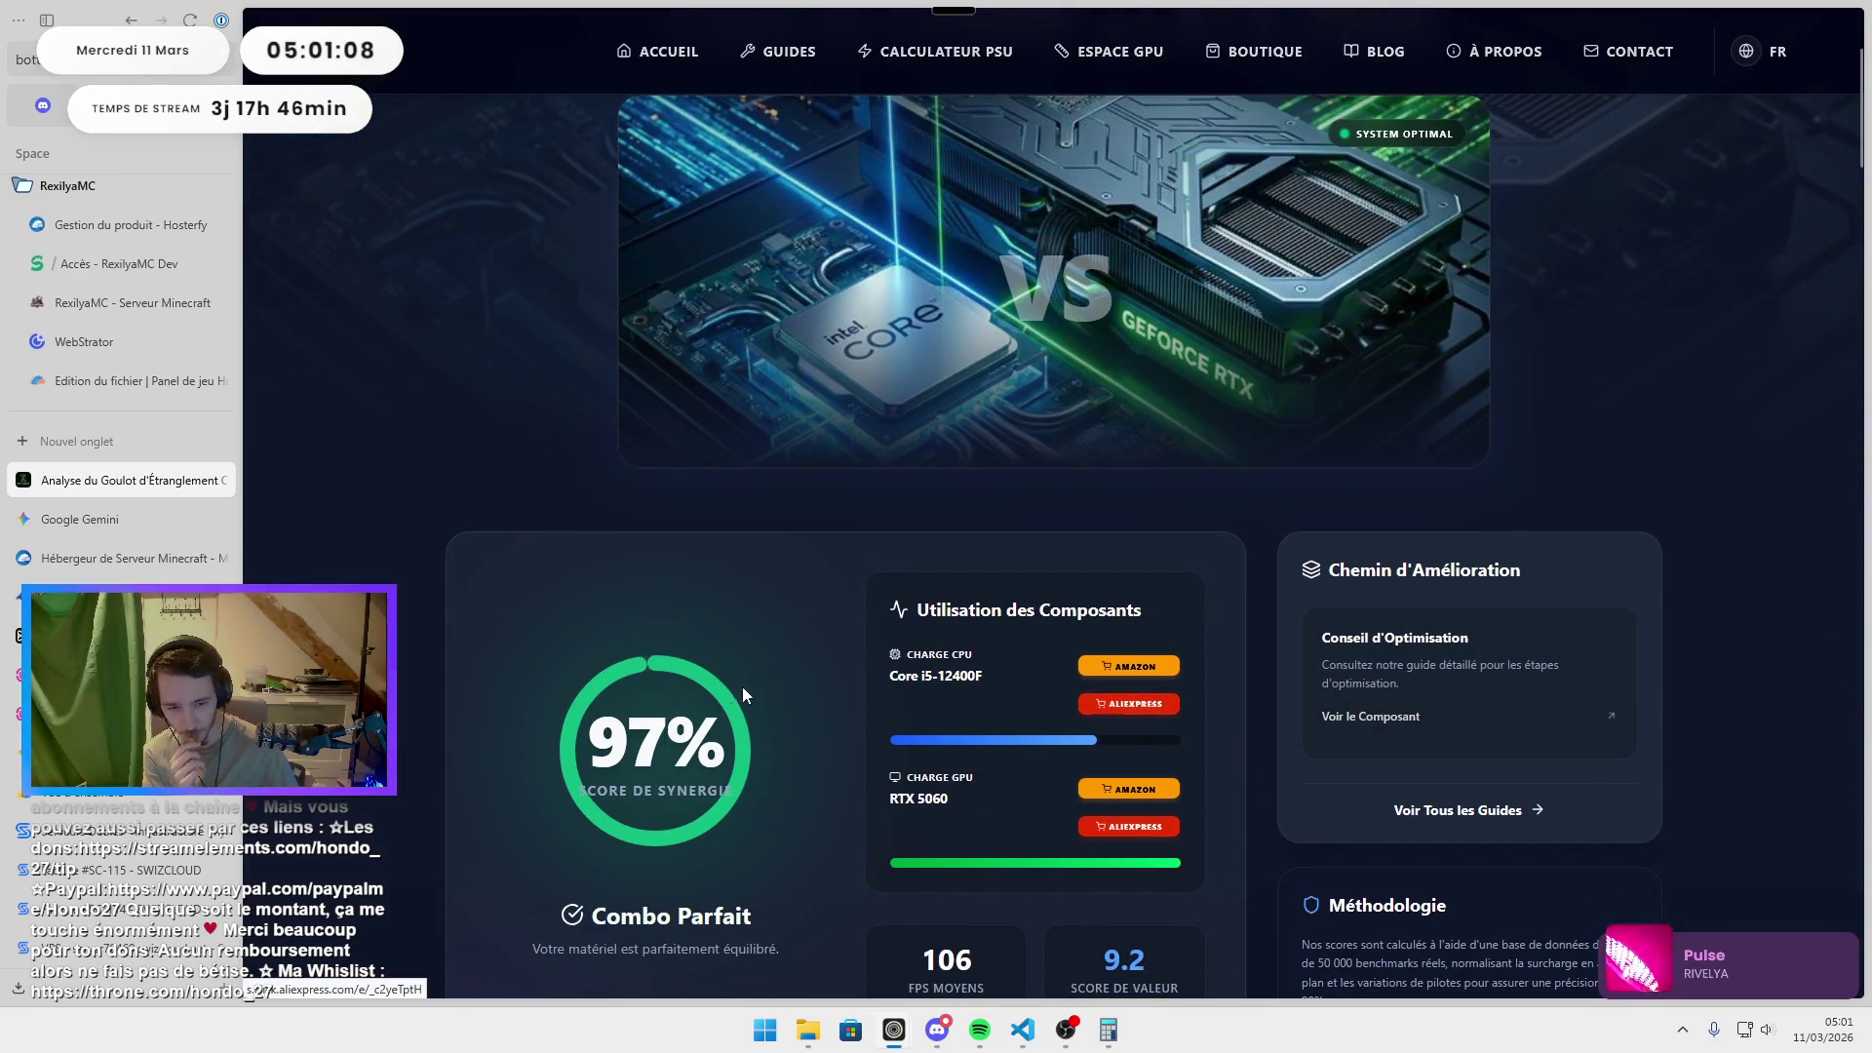
scroll(706, 647, "down", 1)
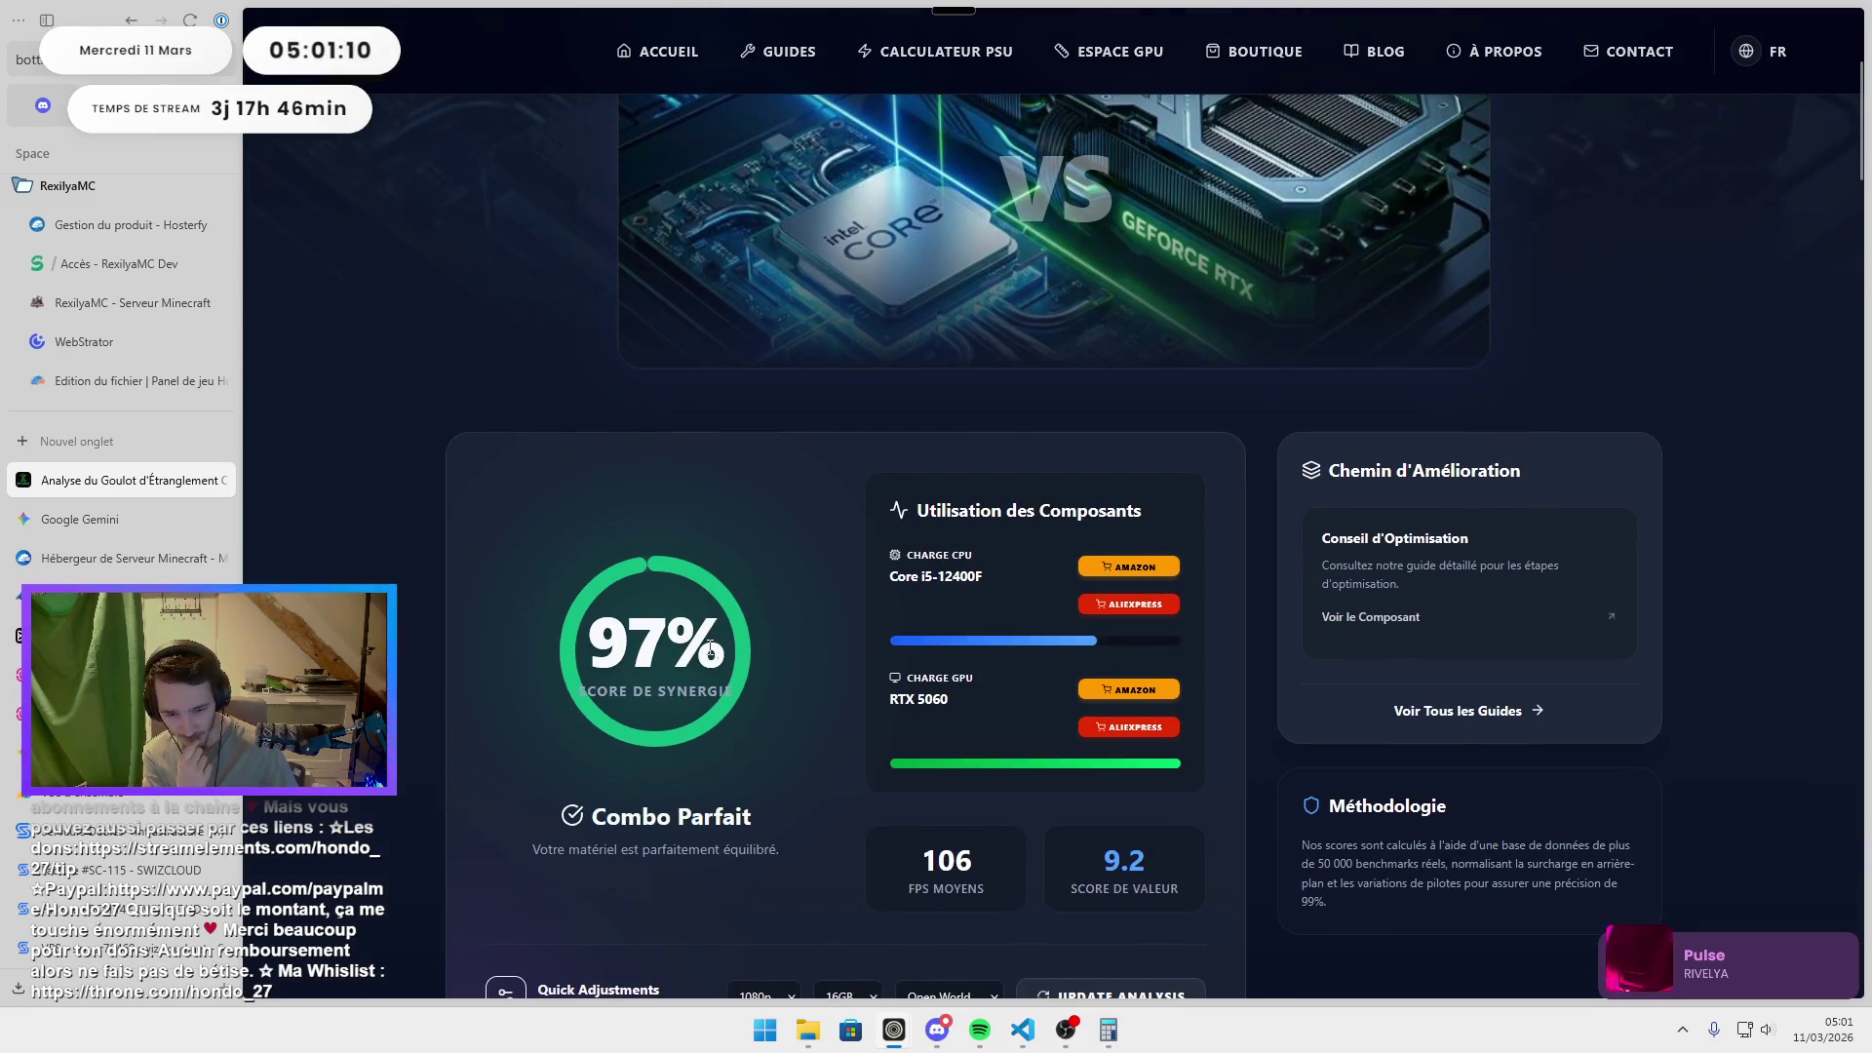
scroll(710, 648, "down", 3)
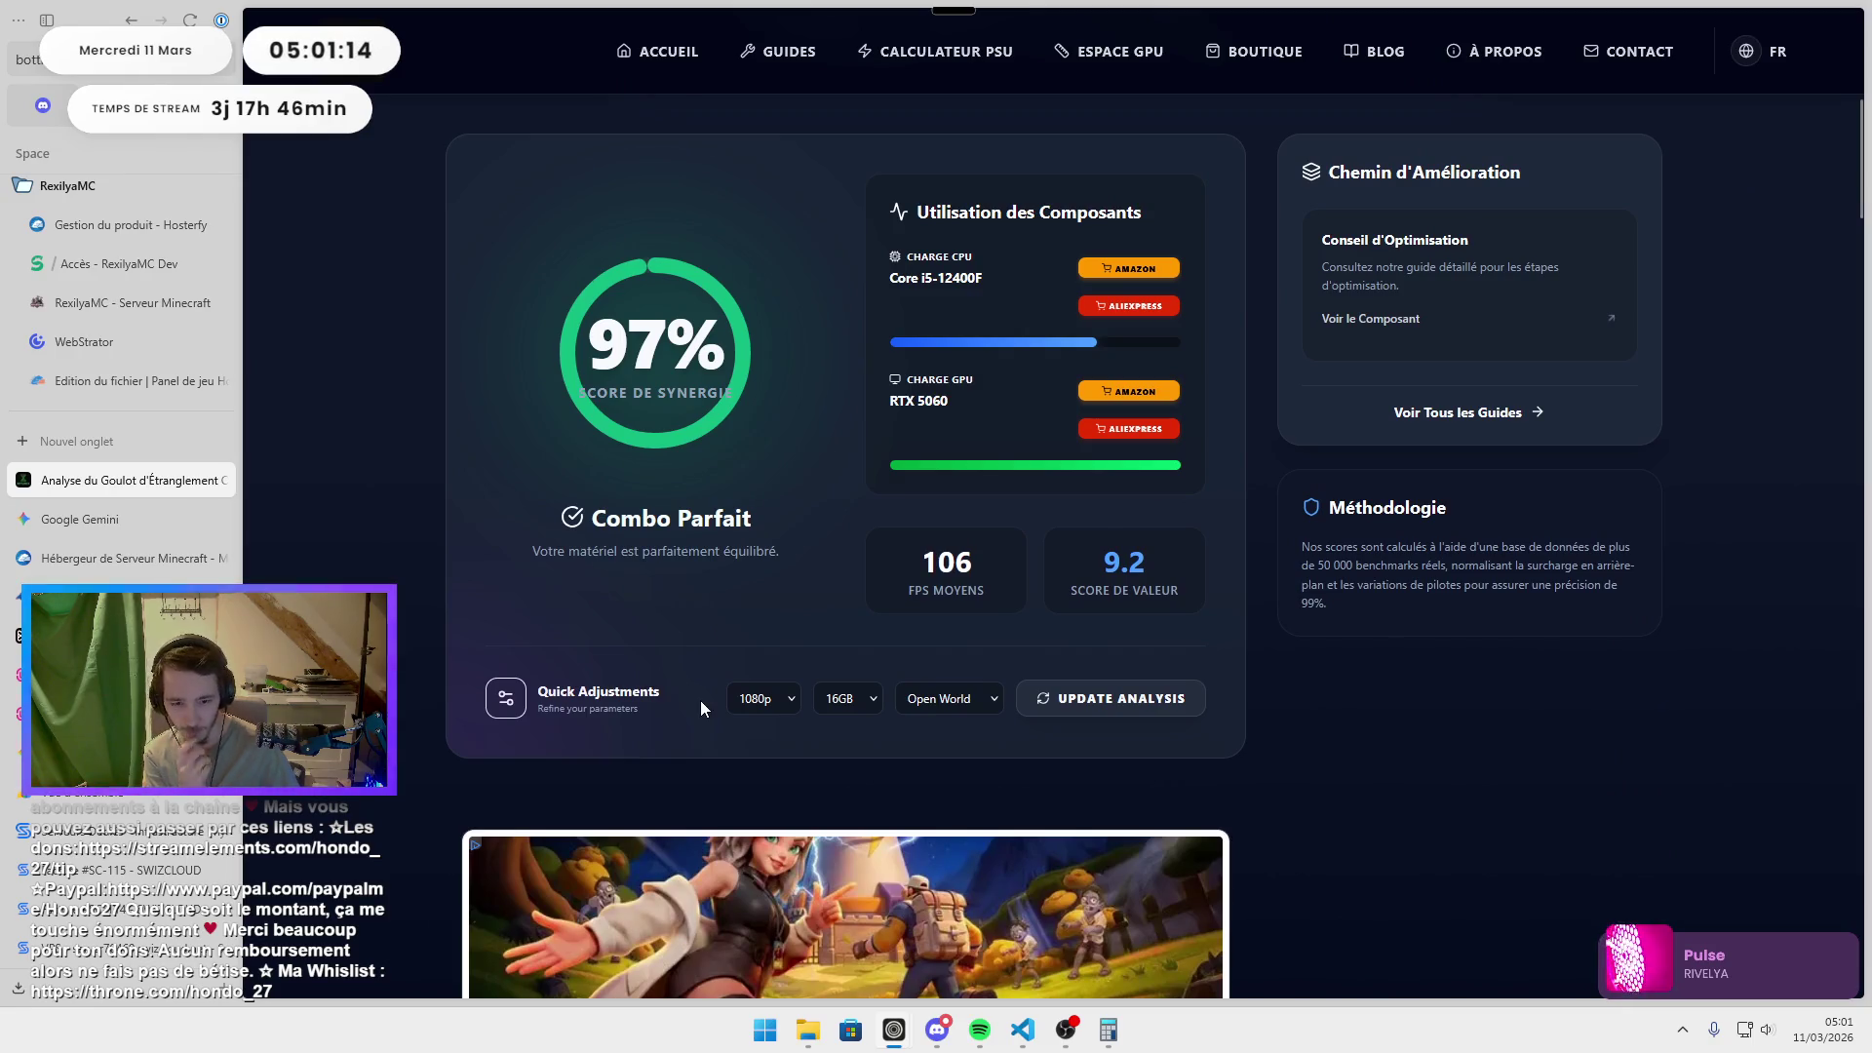
Check the Quick Adjustments resolution and game type options, then review the 106 average FPS results
left_click(765, 709)
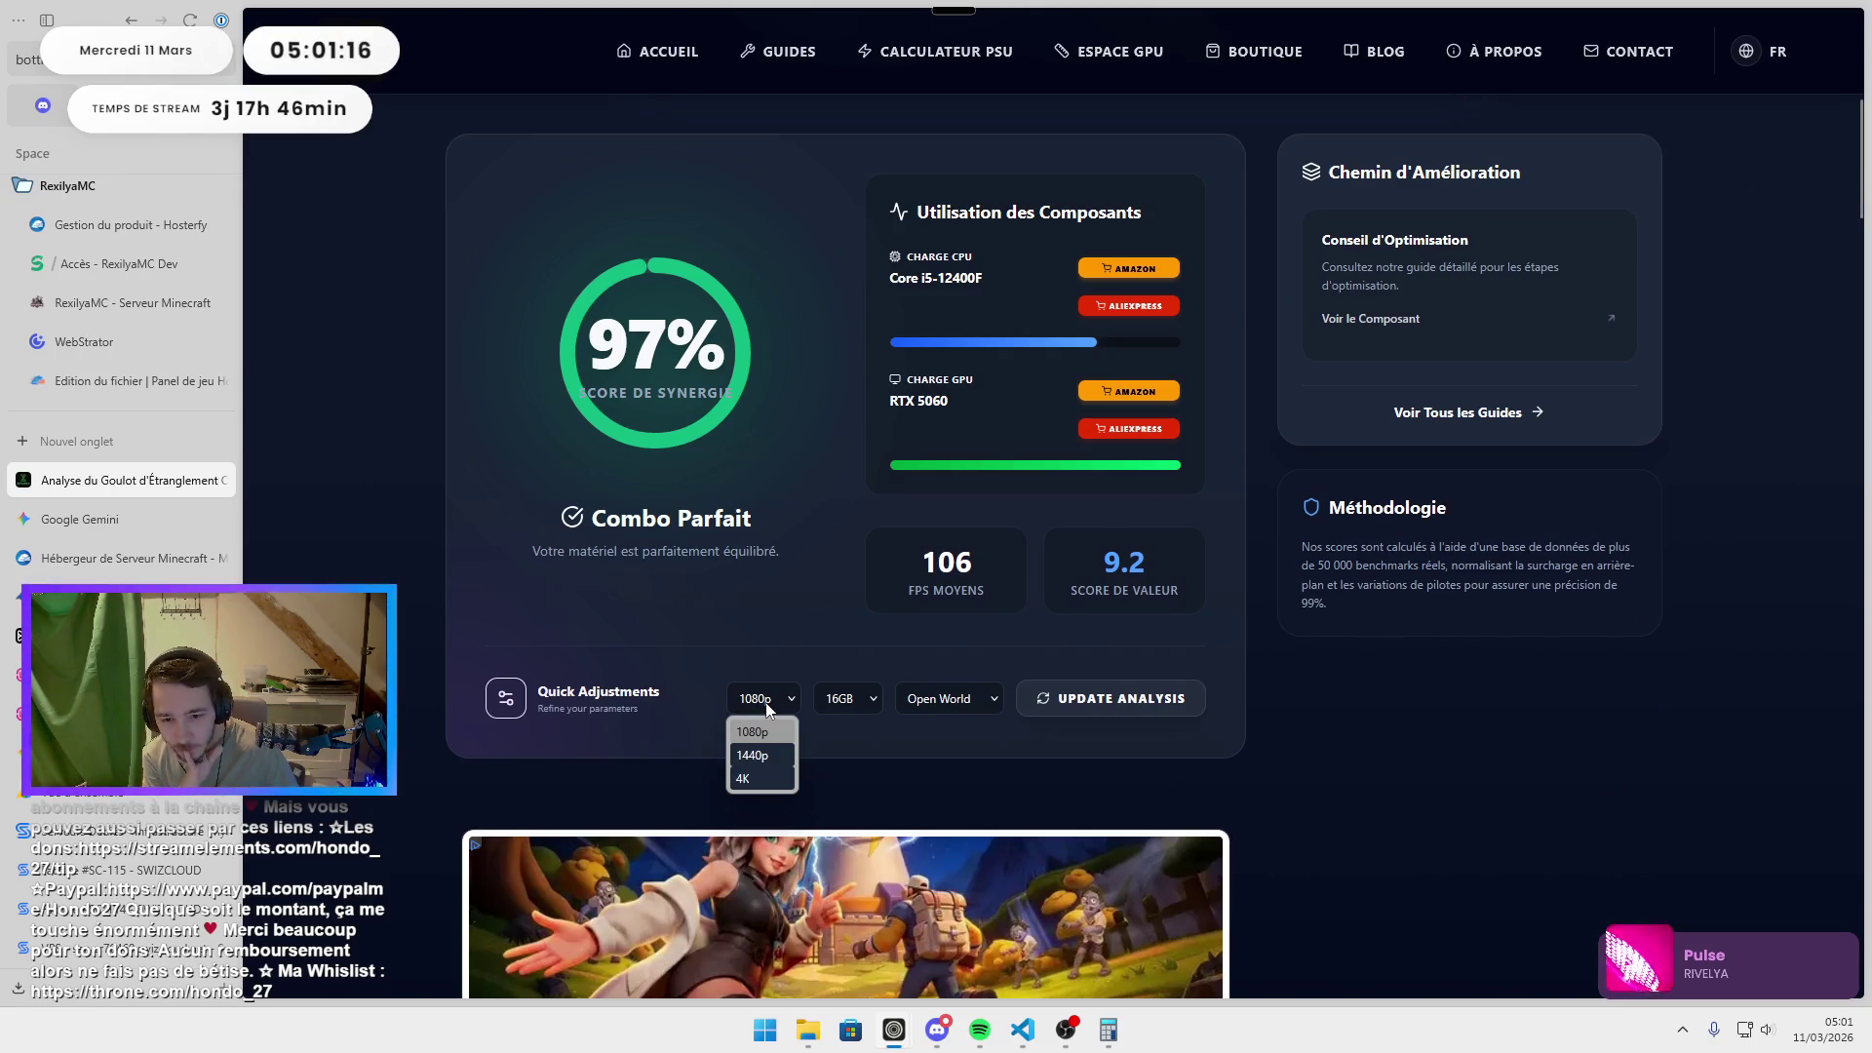
left_click(951, 704)
left_click(951, 704)
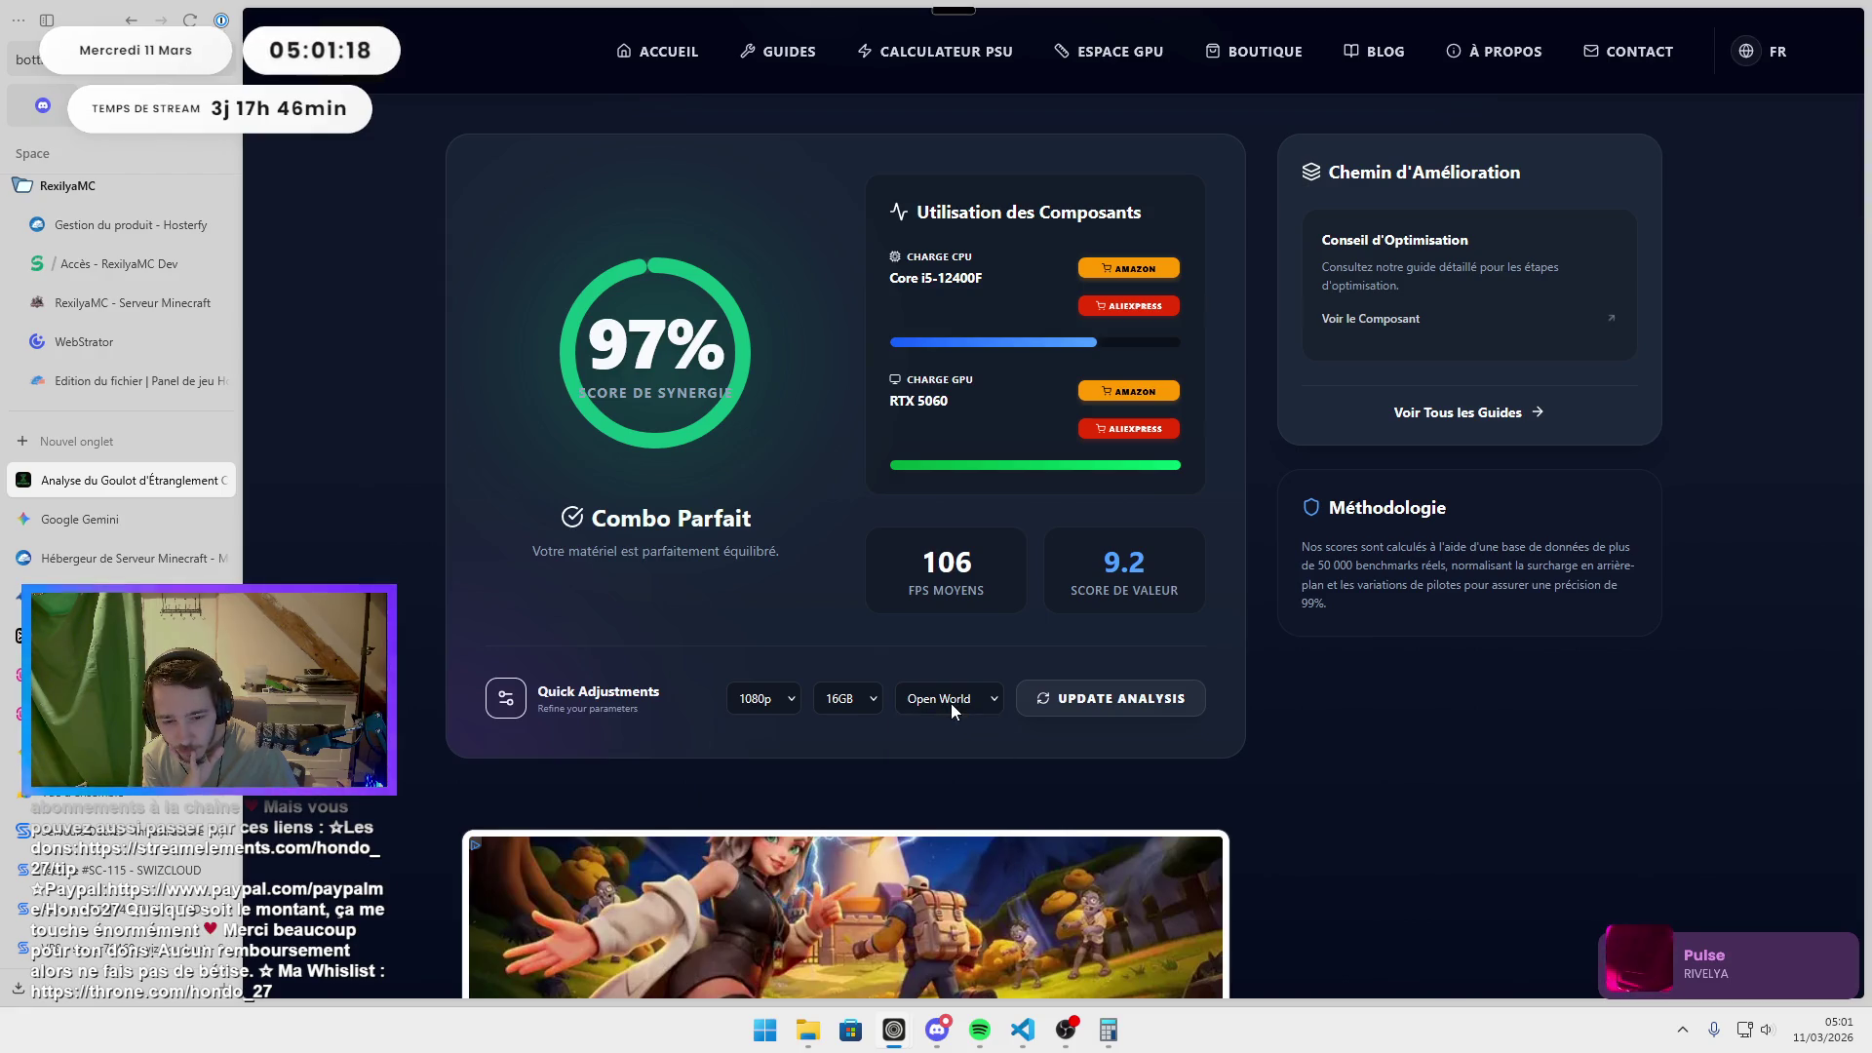
scroll(1390, 811, "down", 6)
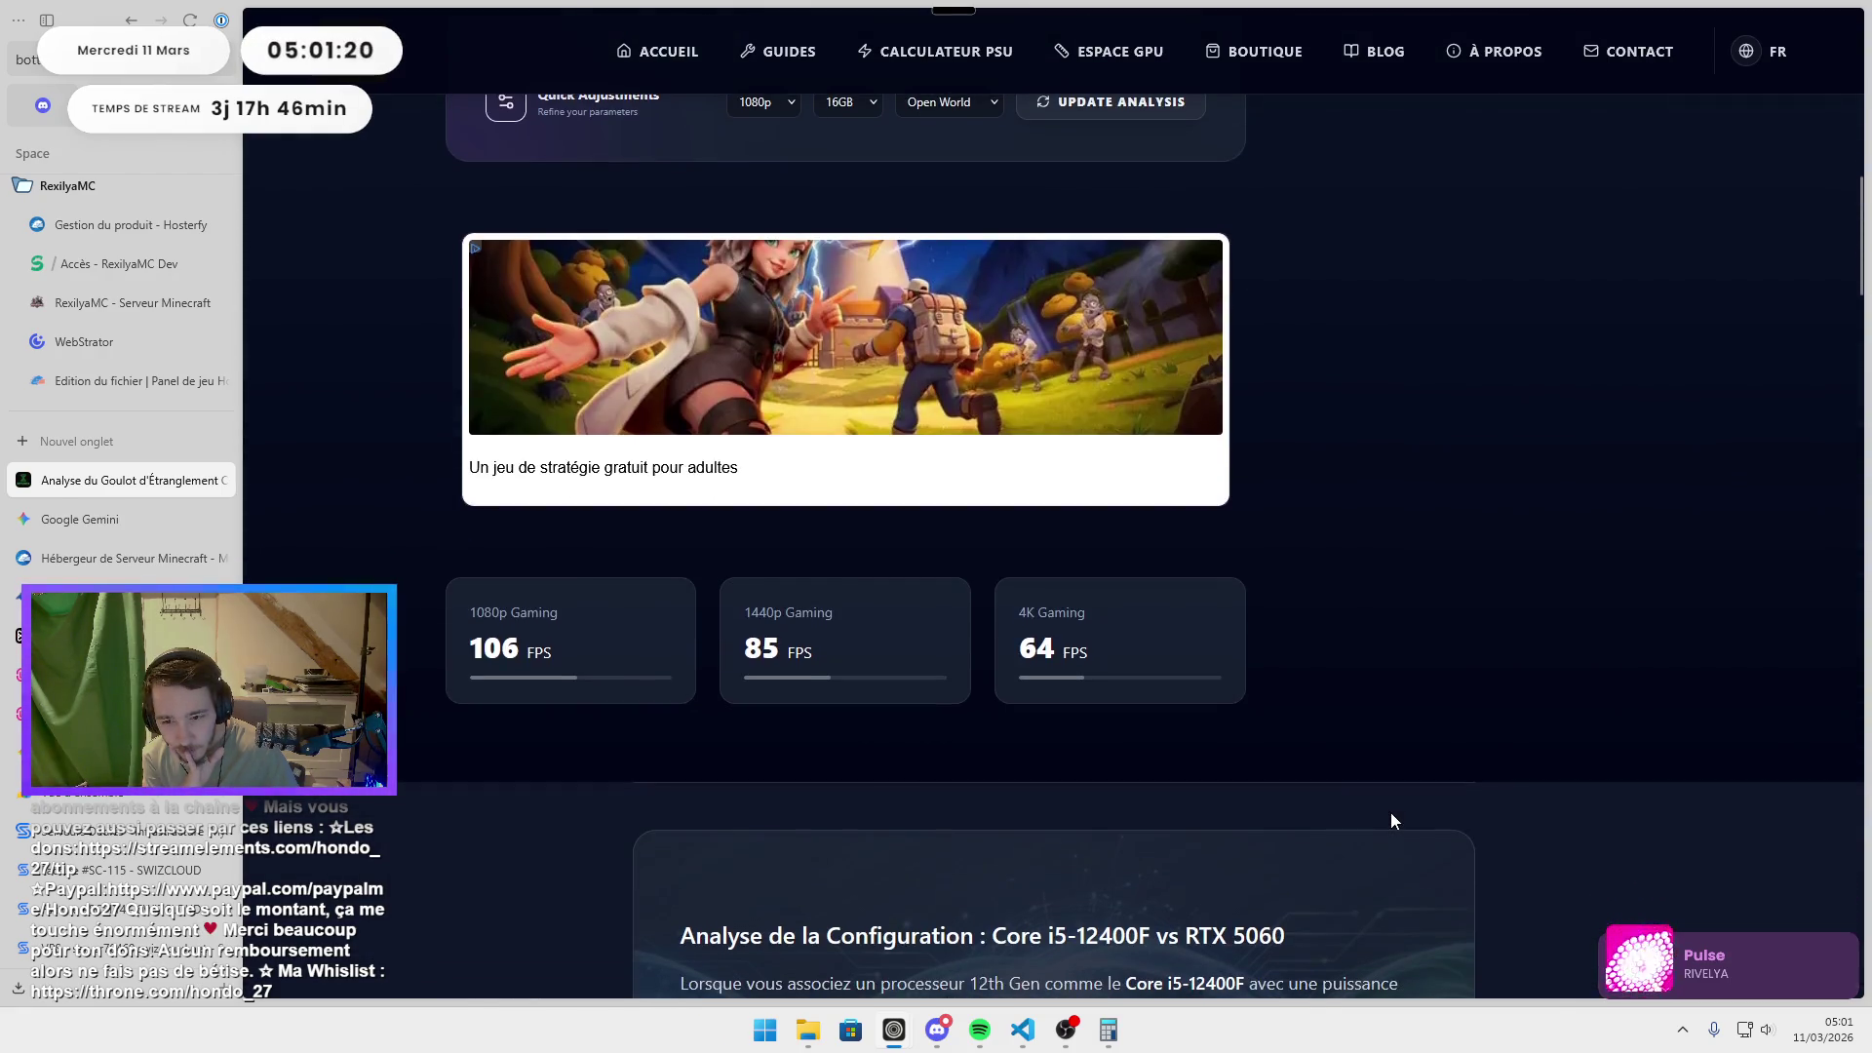
scroll(1376, 800, "down", 4)
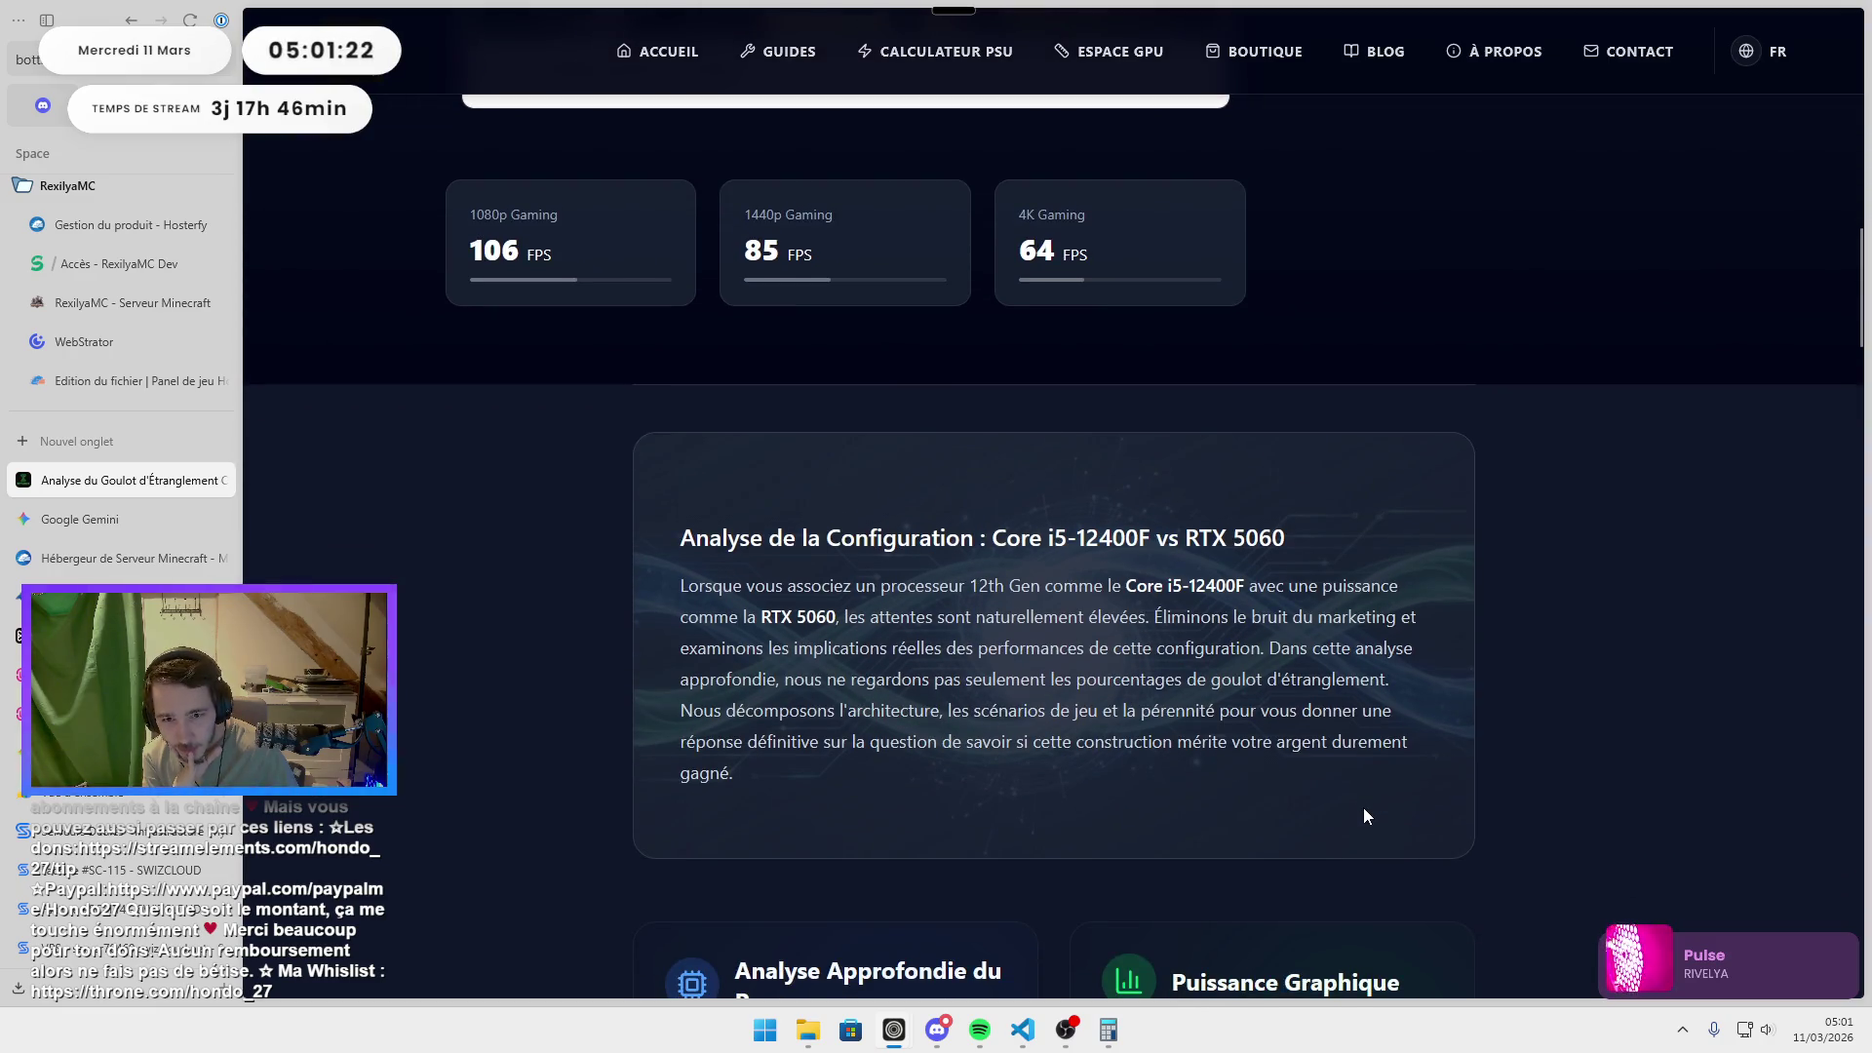
scroll(1363, 815, "down", 10)
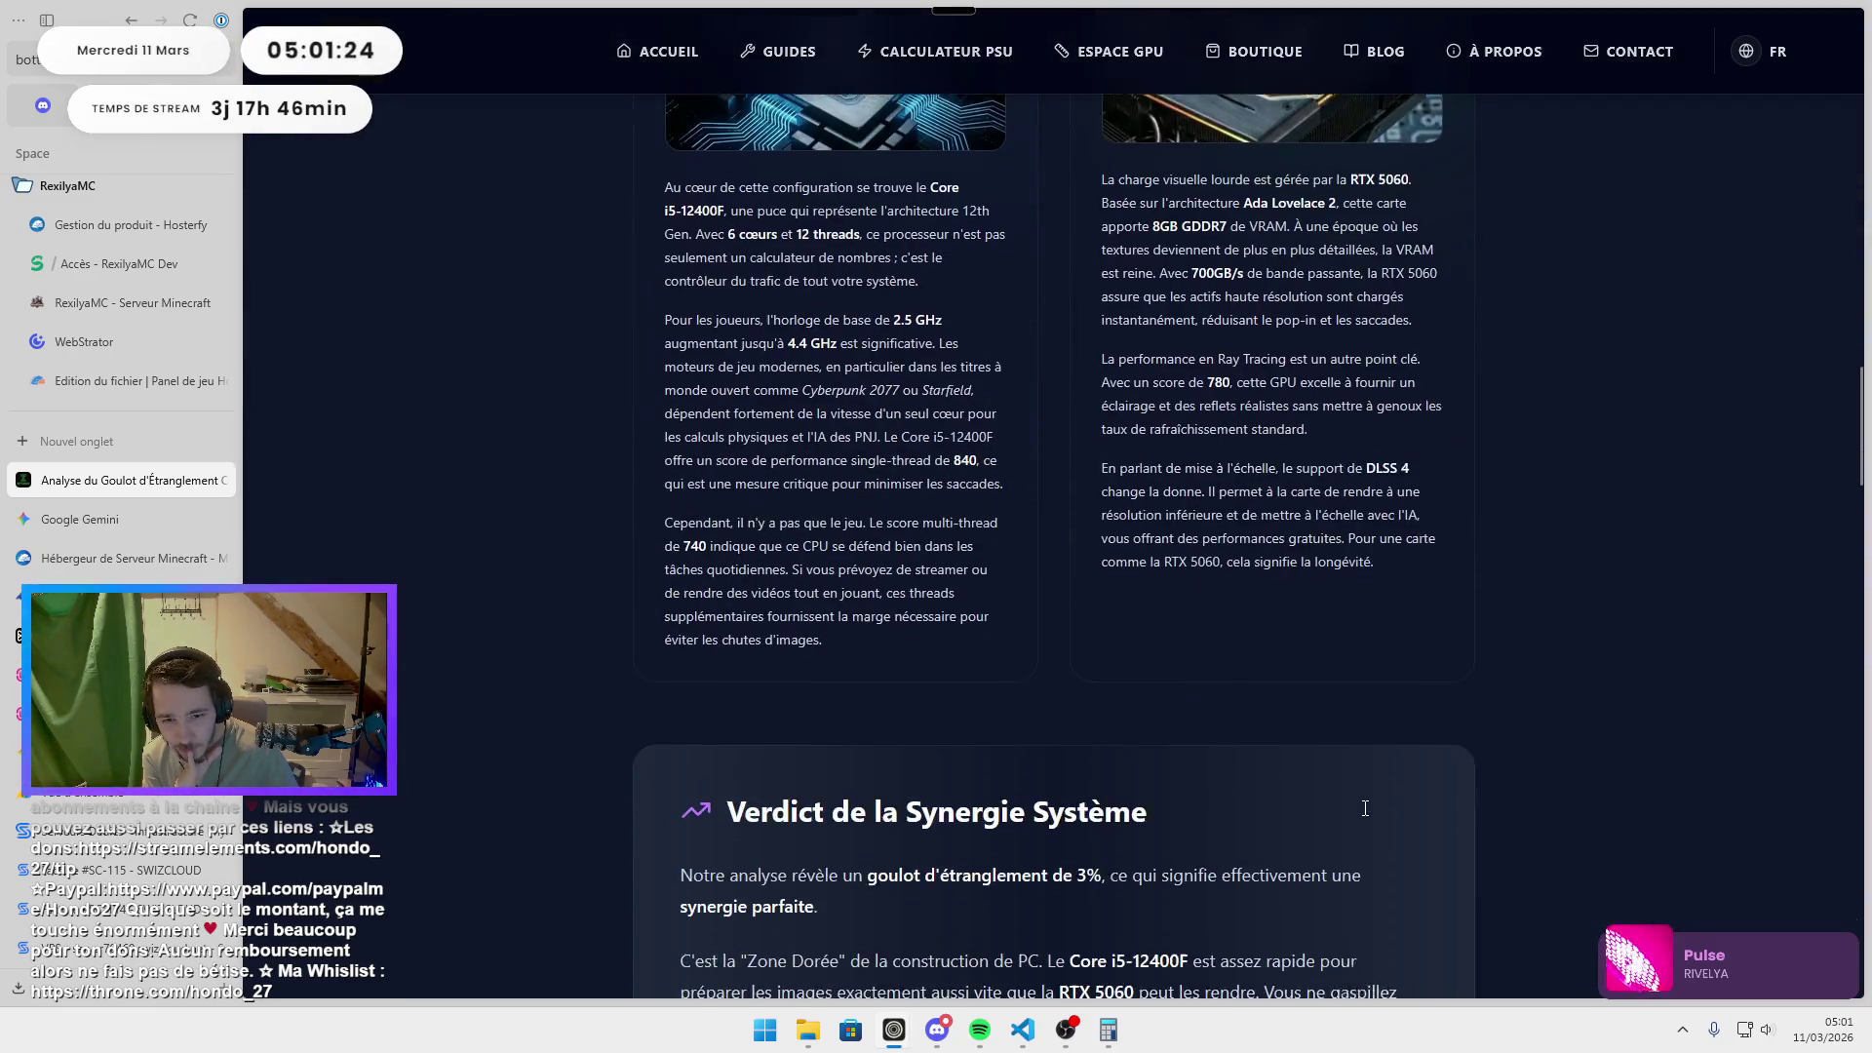
scroll(1355, 799, "up", 20)
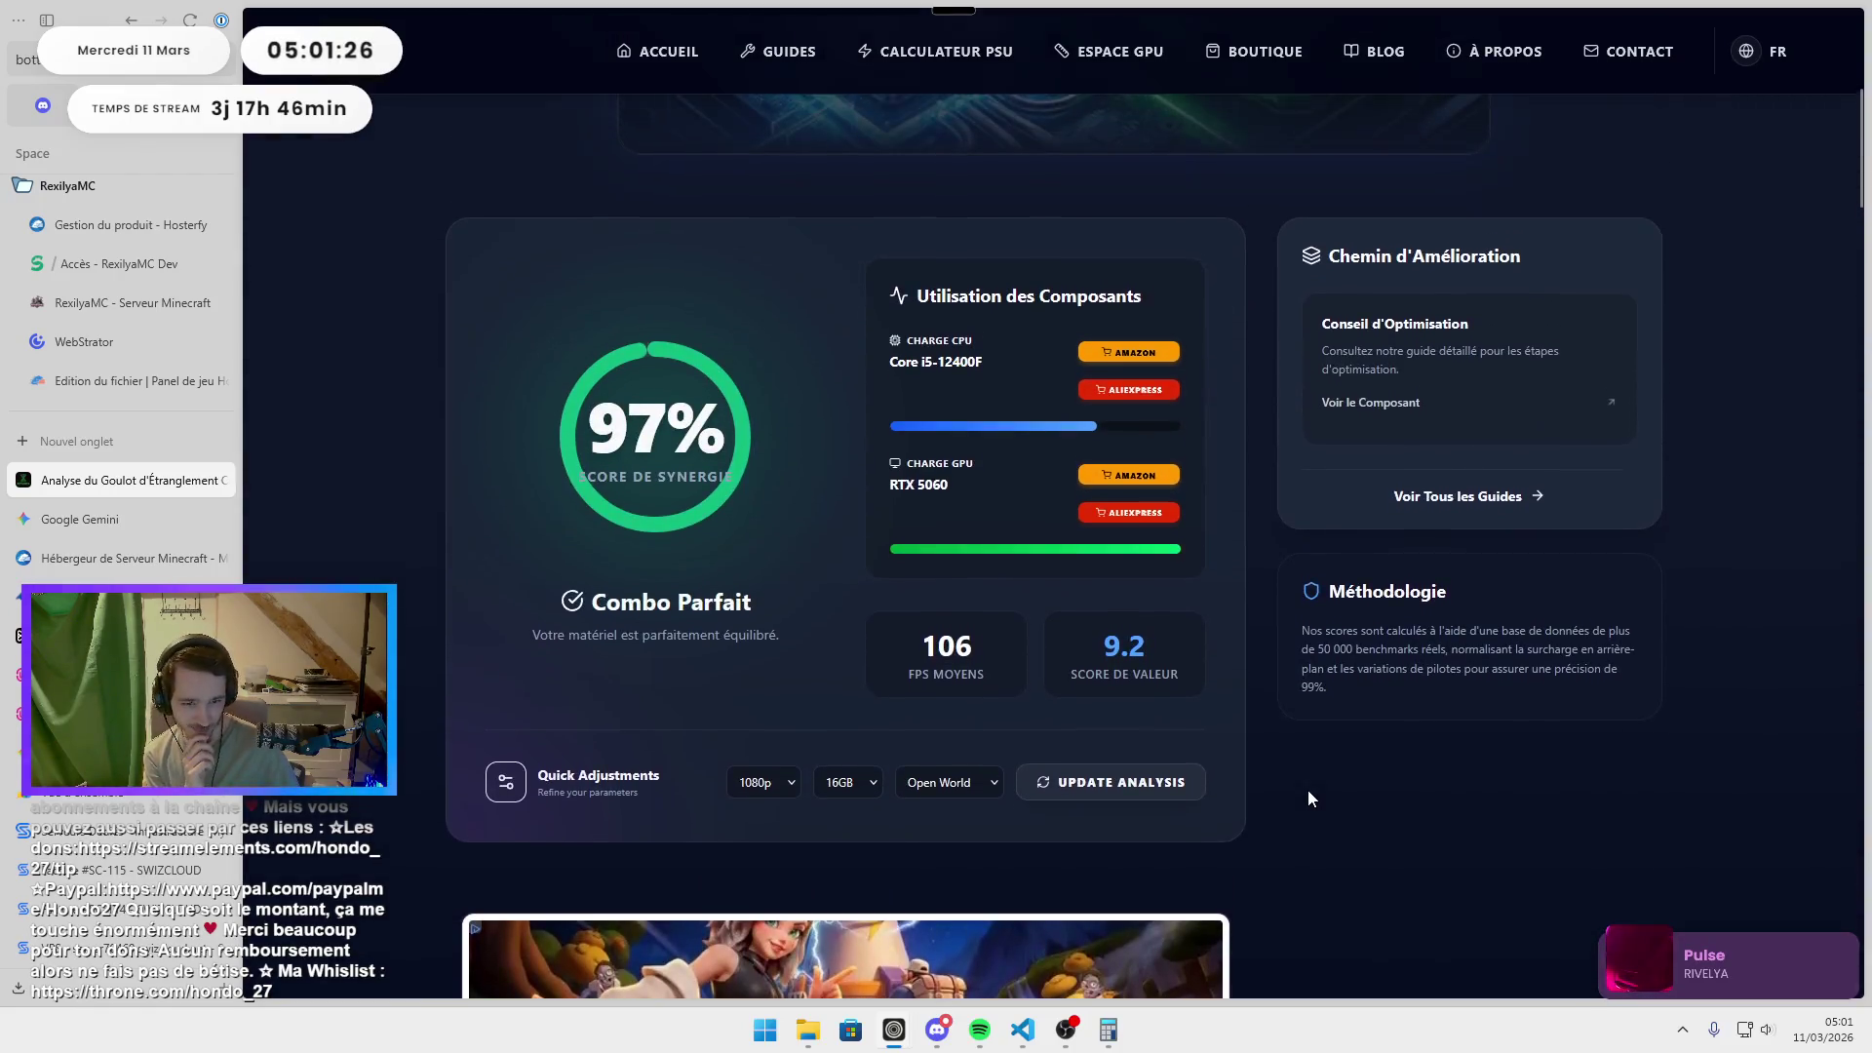
scroll(1308, 792, "up", 1)
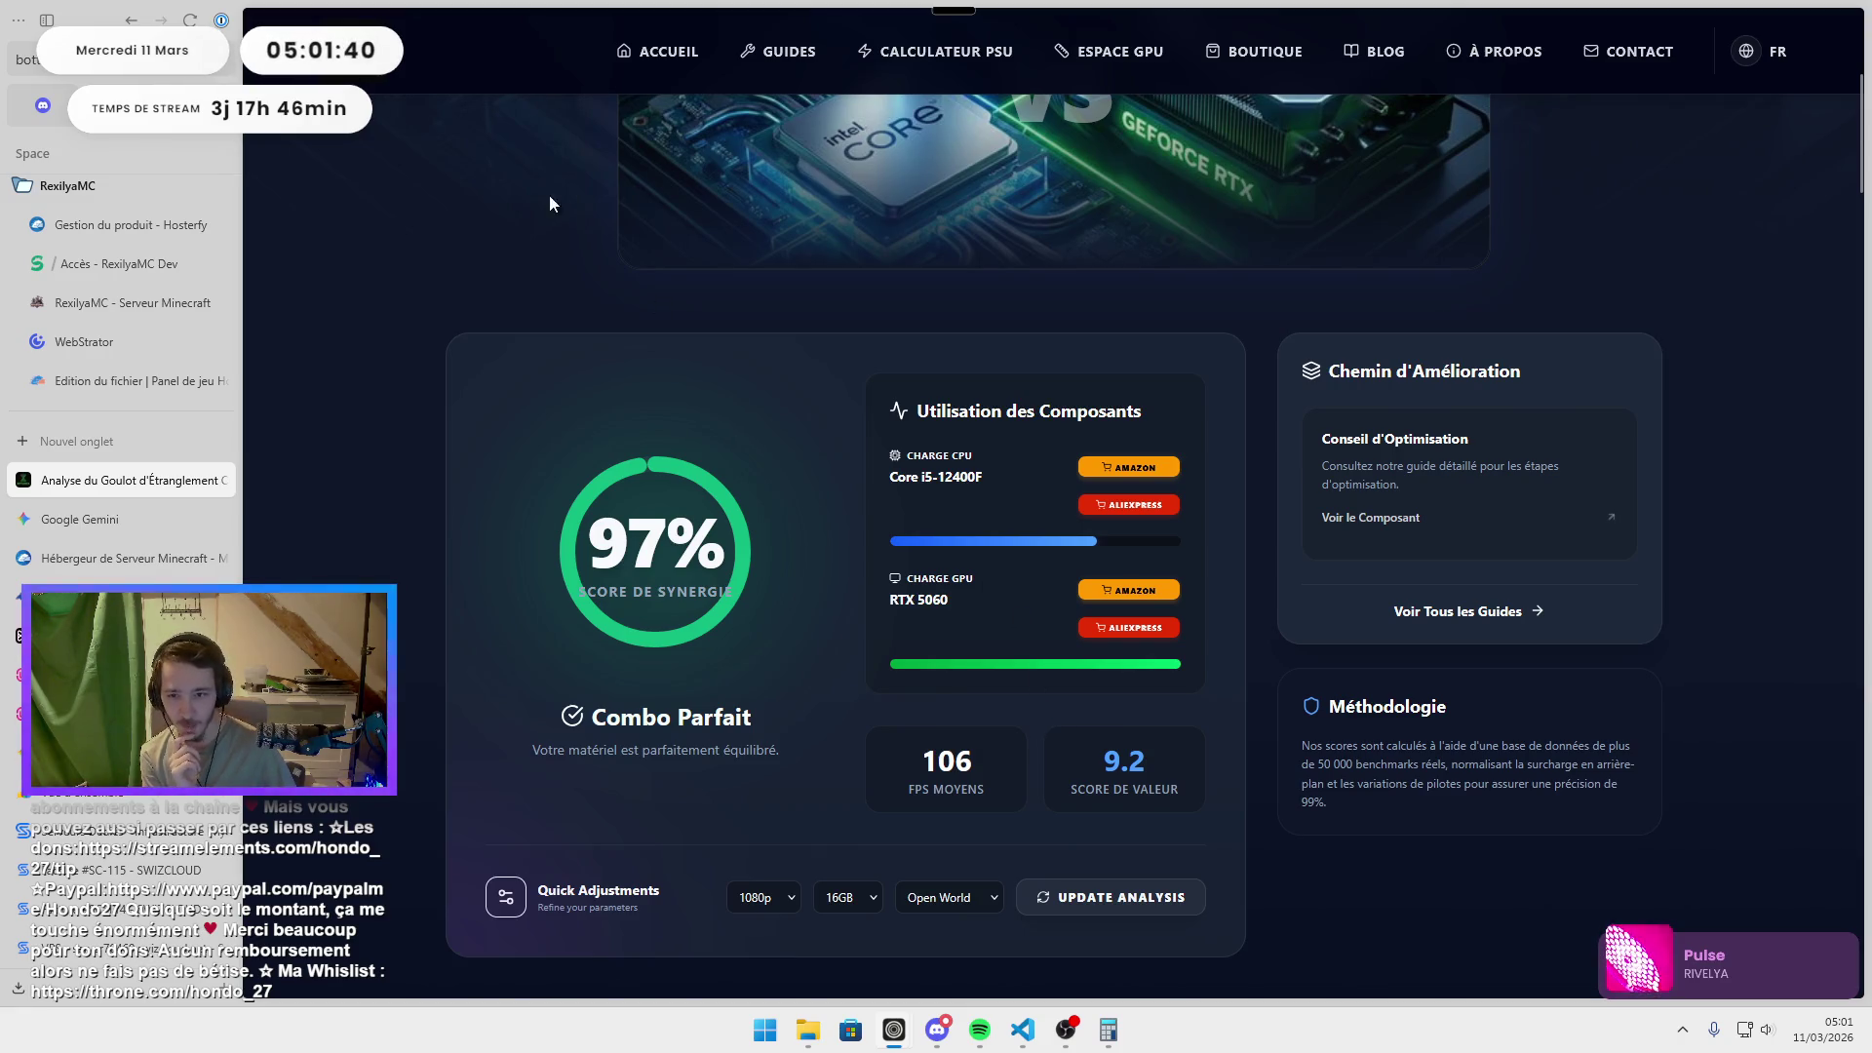
scroll(1024, 310, "up", 5)
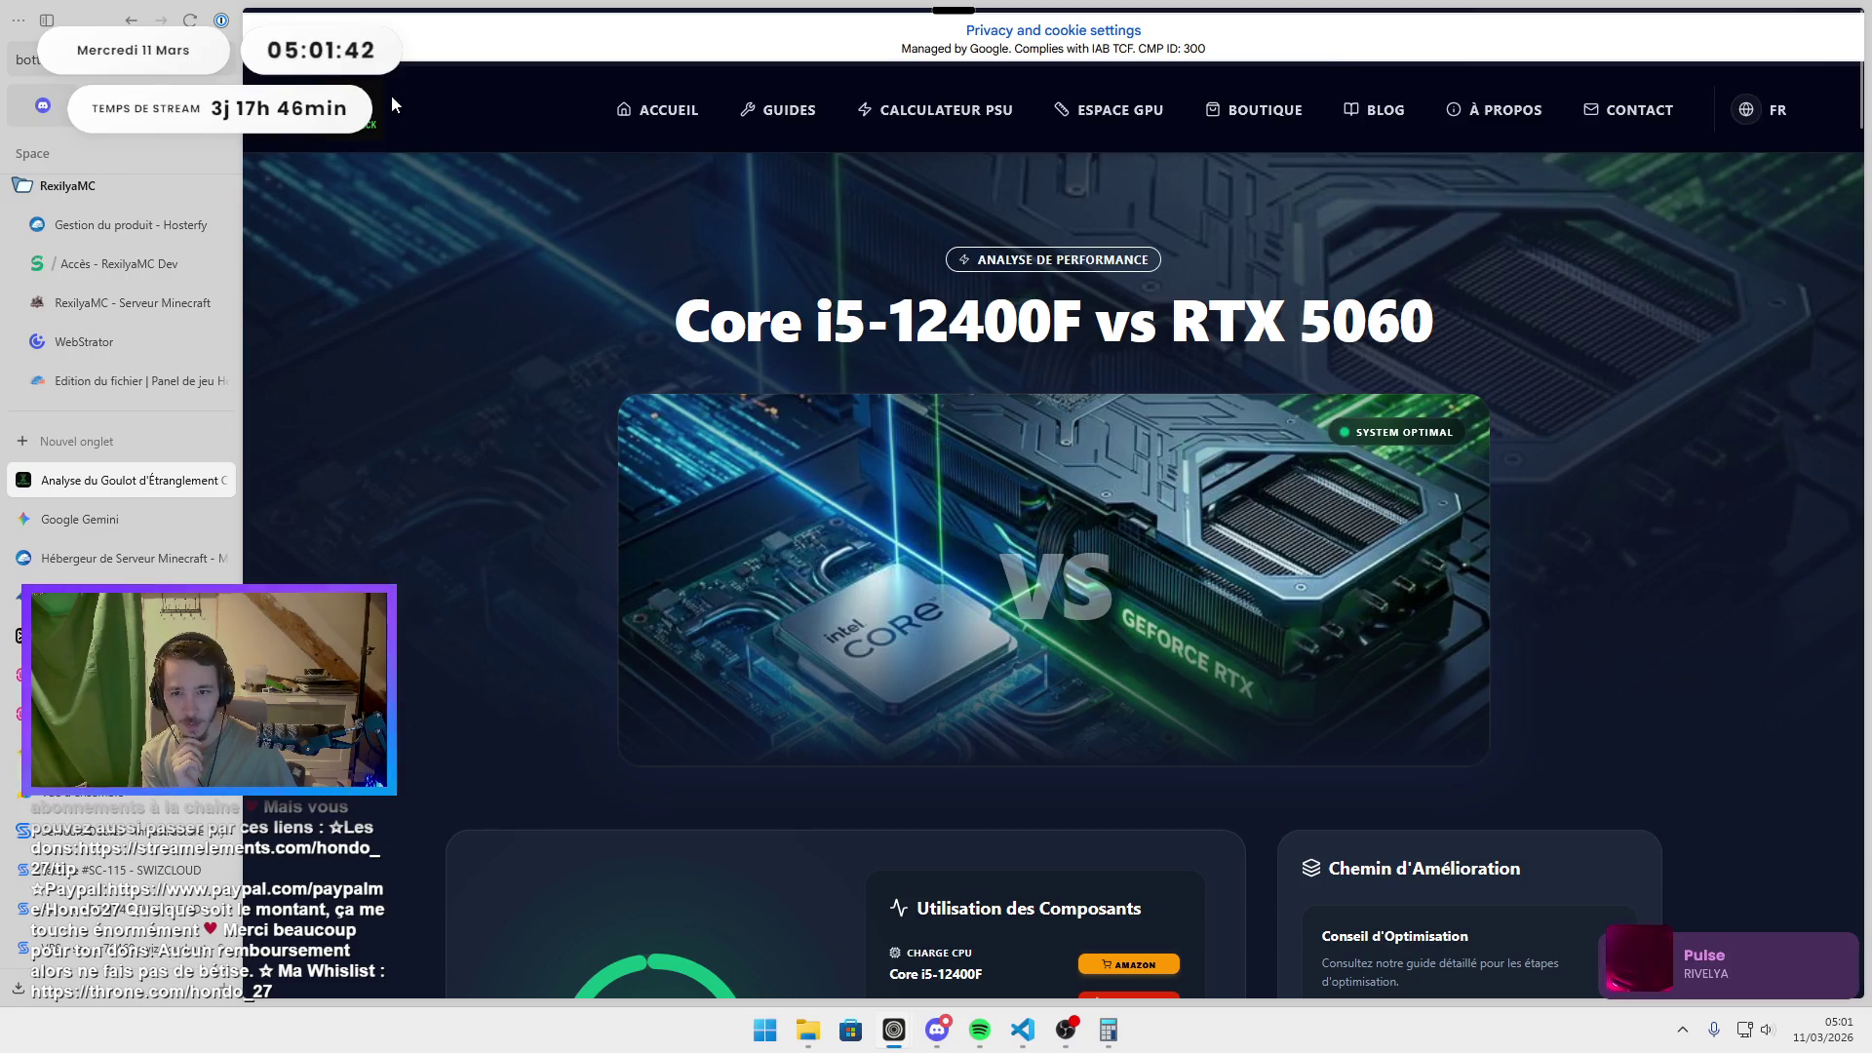
Return to the calculator form and choose the Core i7-12700F as the processor
key("alt+Left")
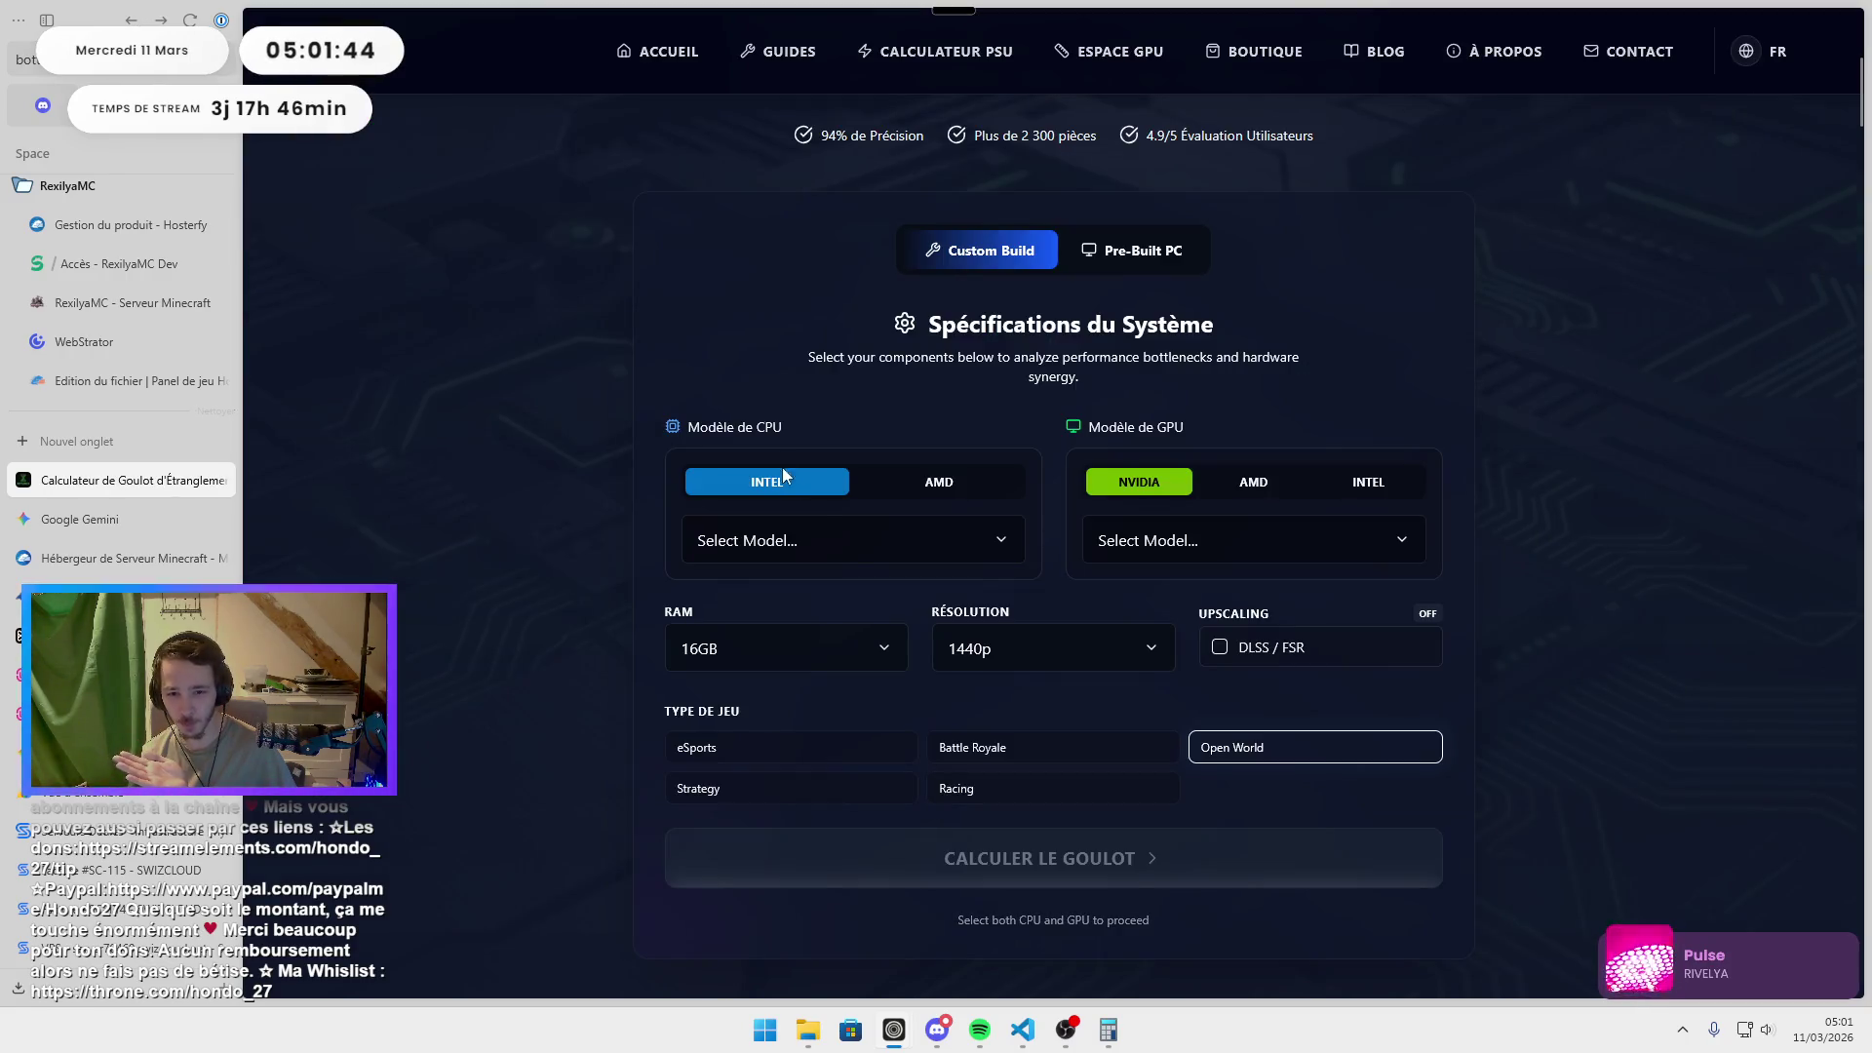
left_click(831, 552)
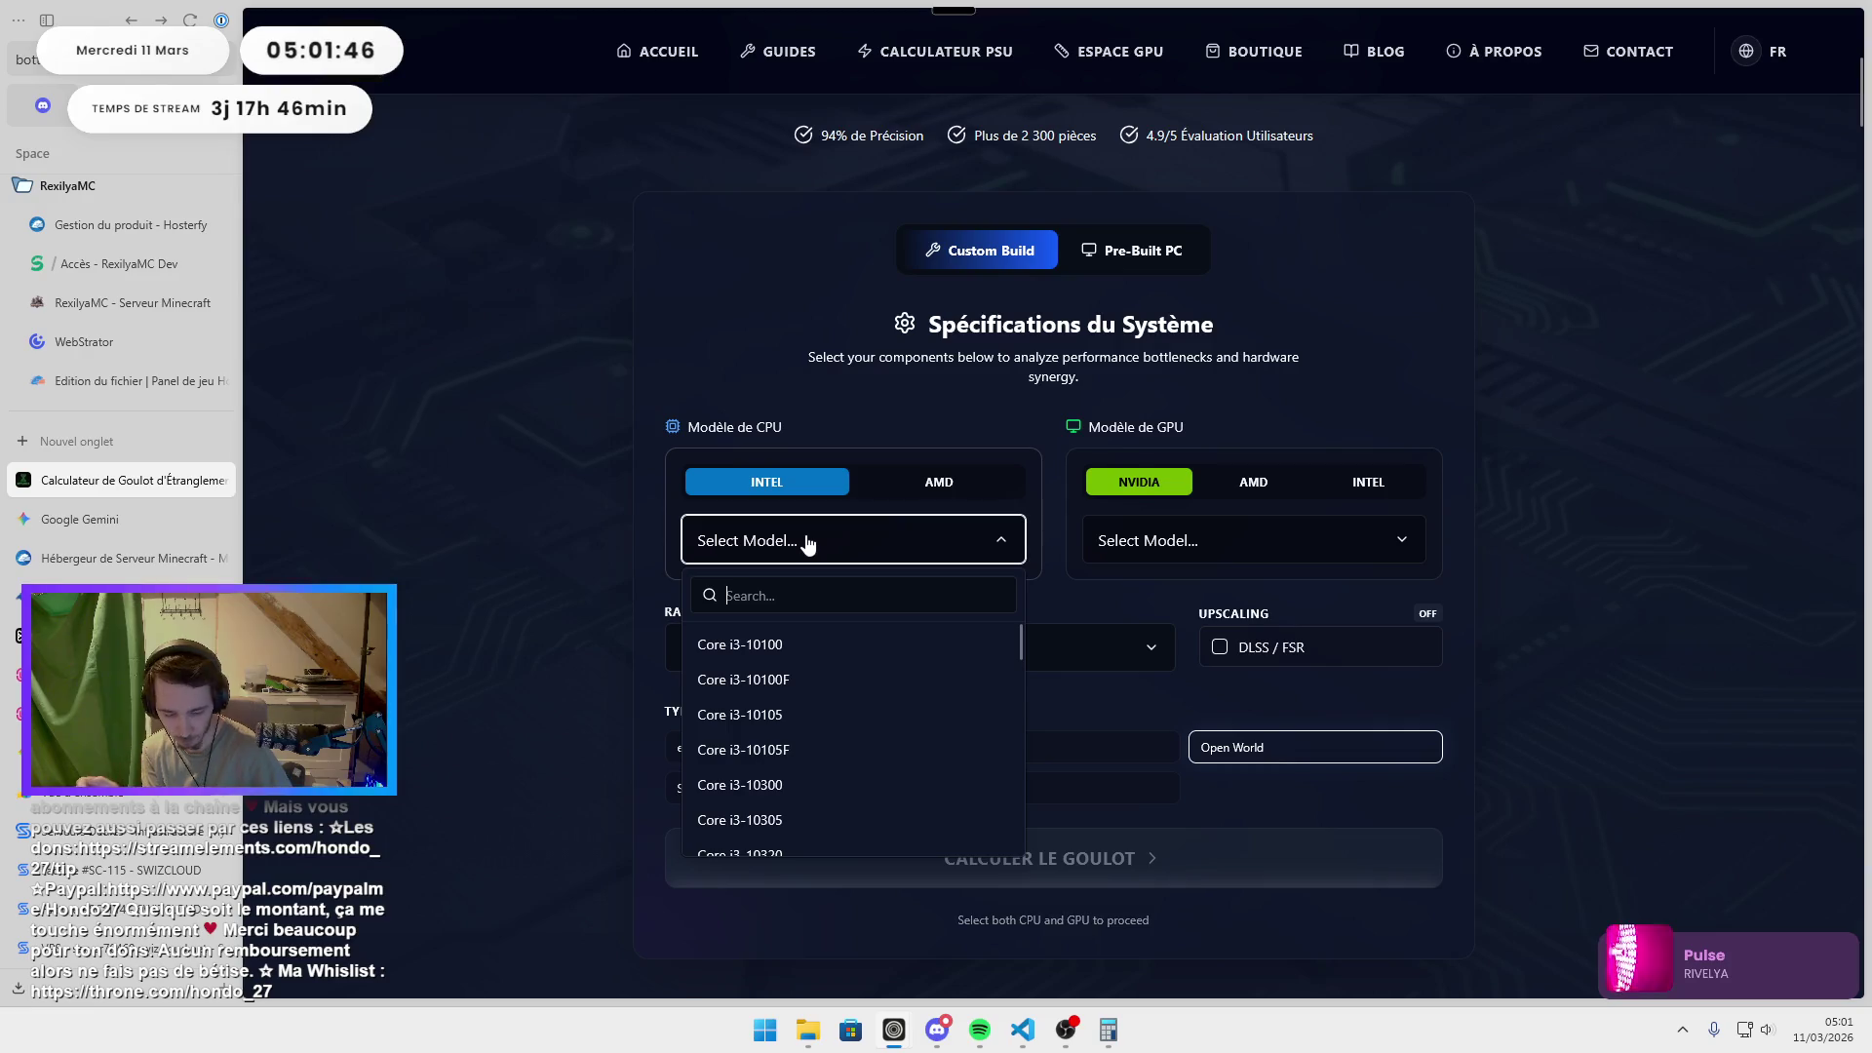
type("i7-12")
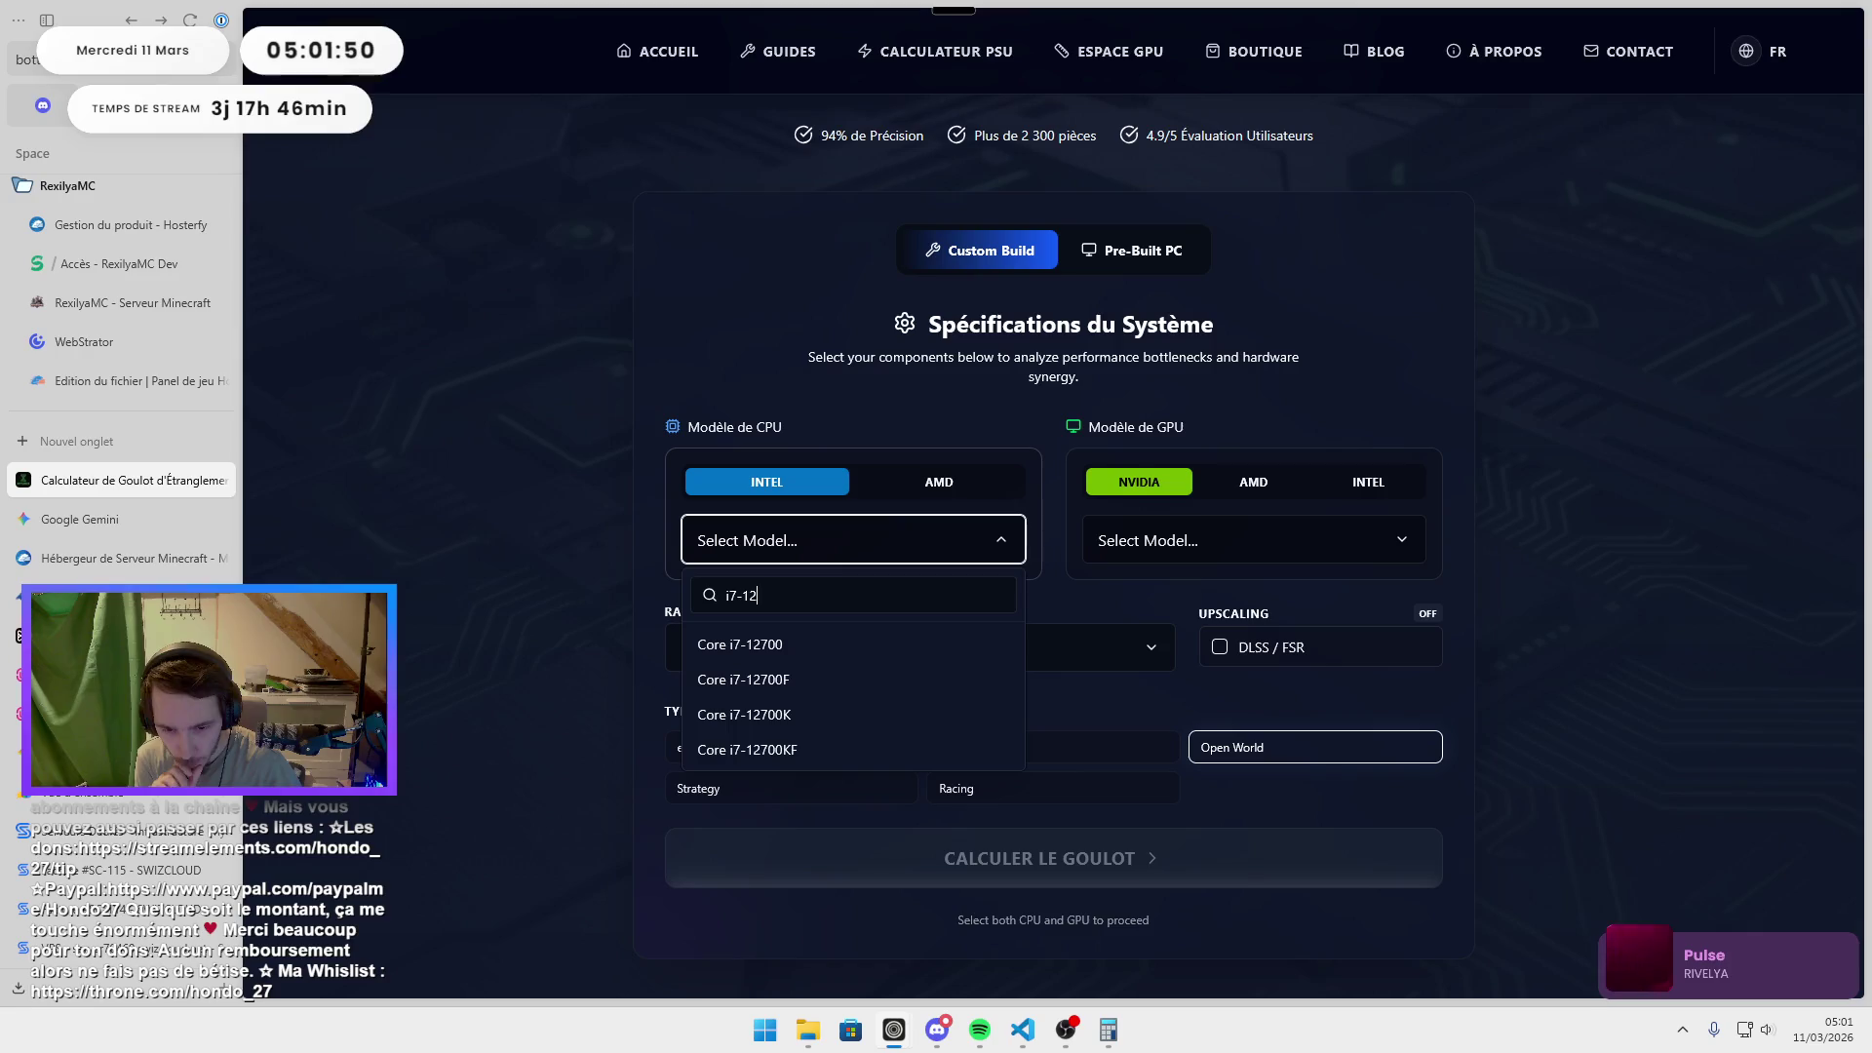
left_click(798, 680)
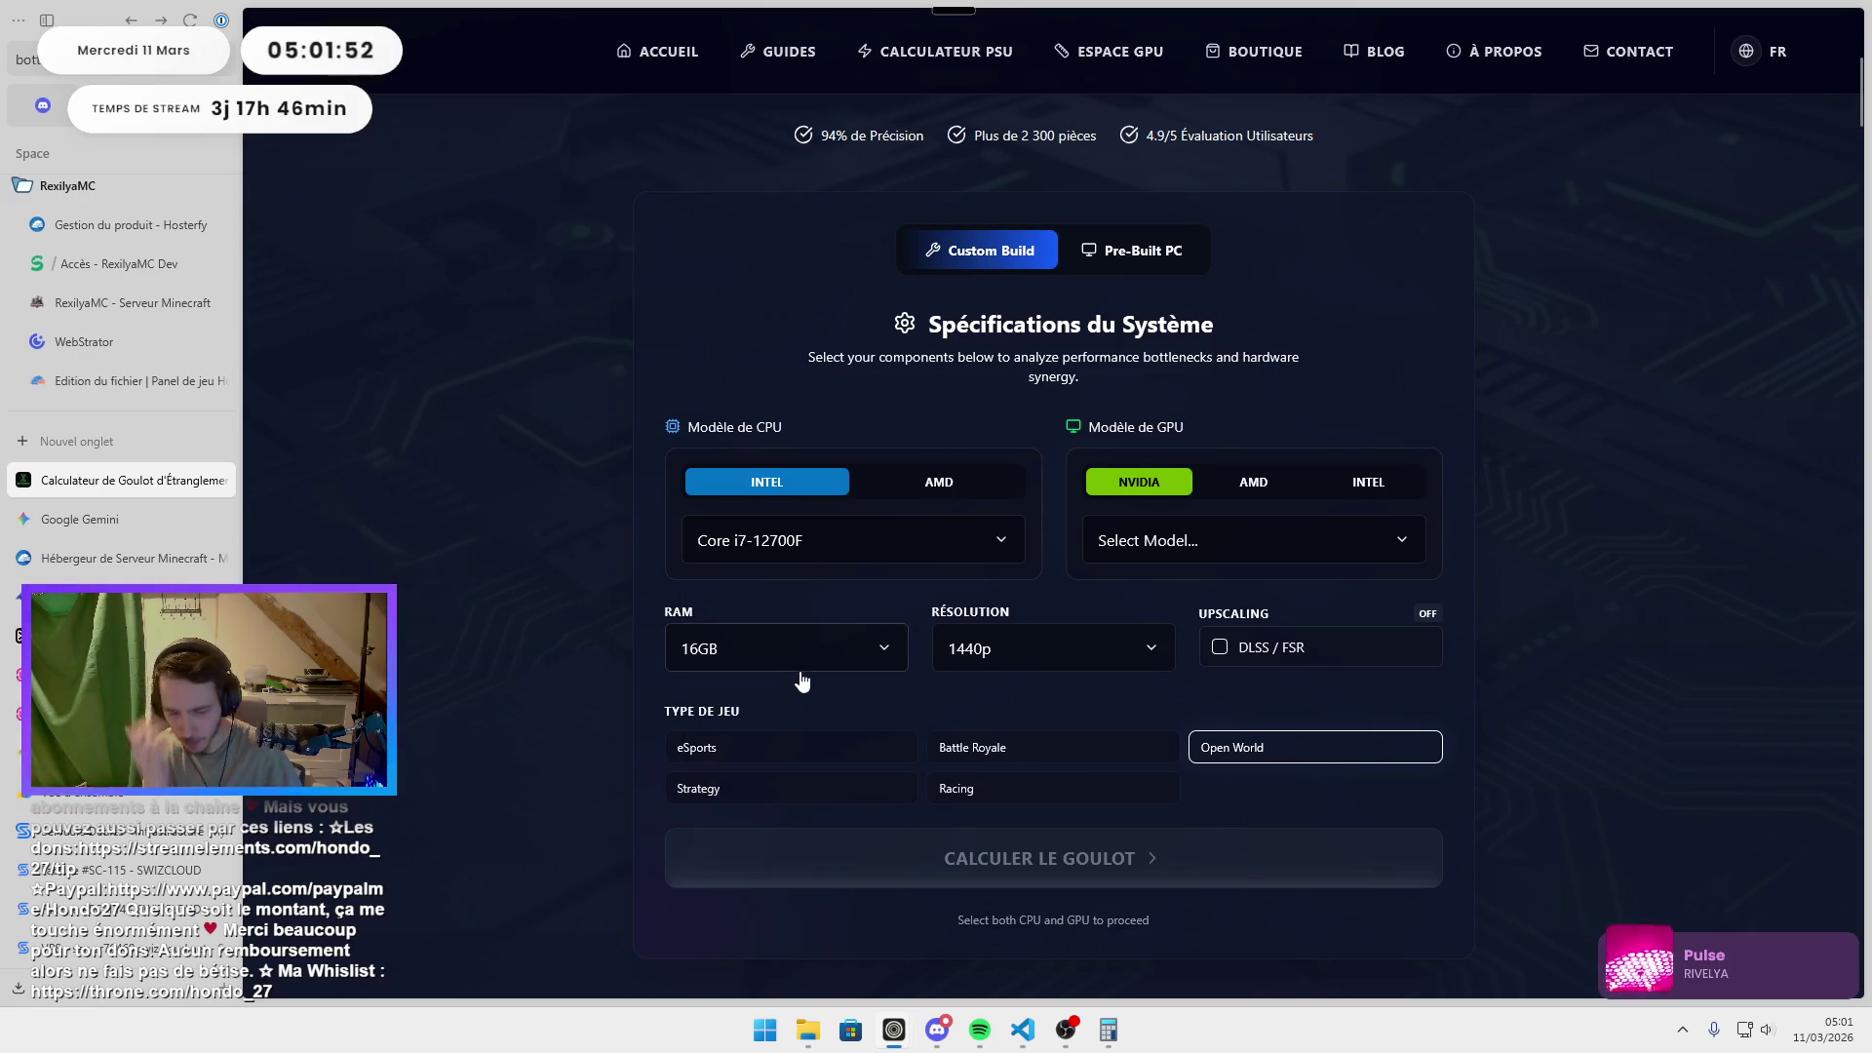
Choose the RTX 5060 at 1080p and start the bottleneck calculation
left_click(1238, 553)
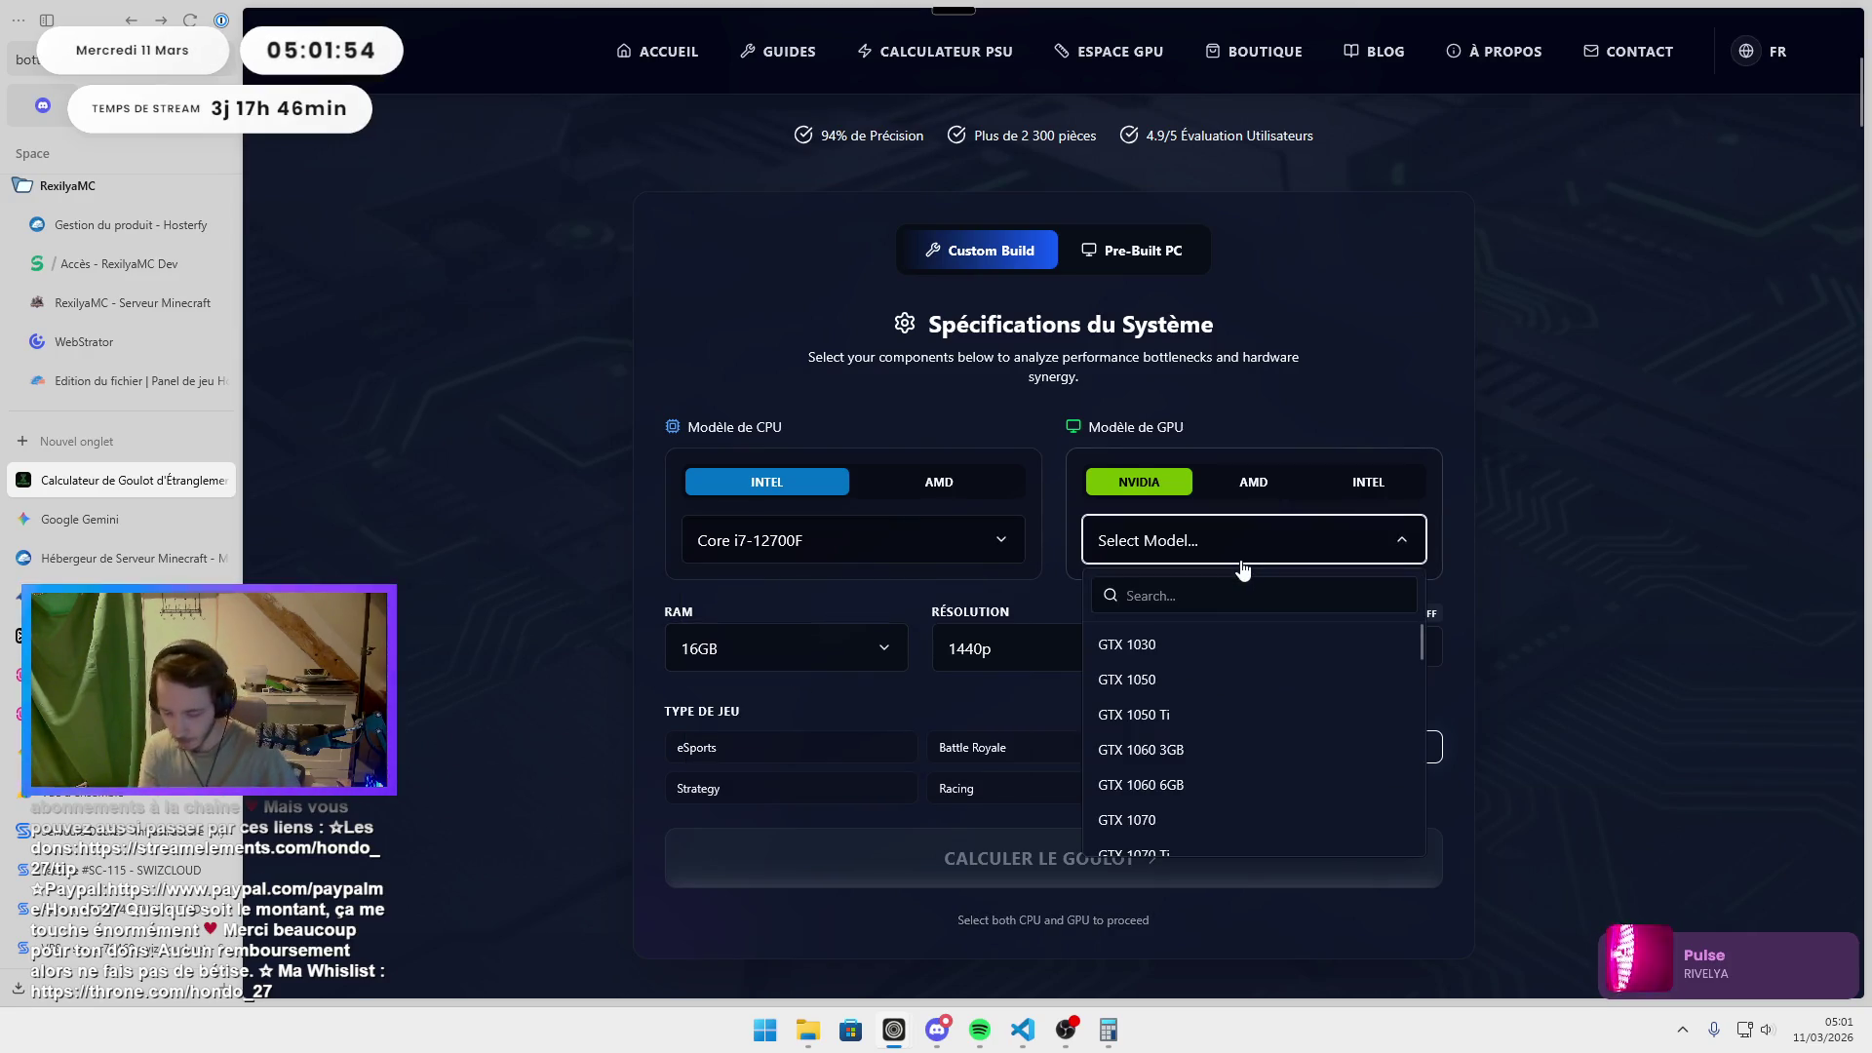
type("rtx5060")
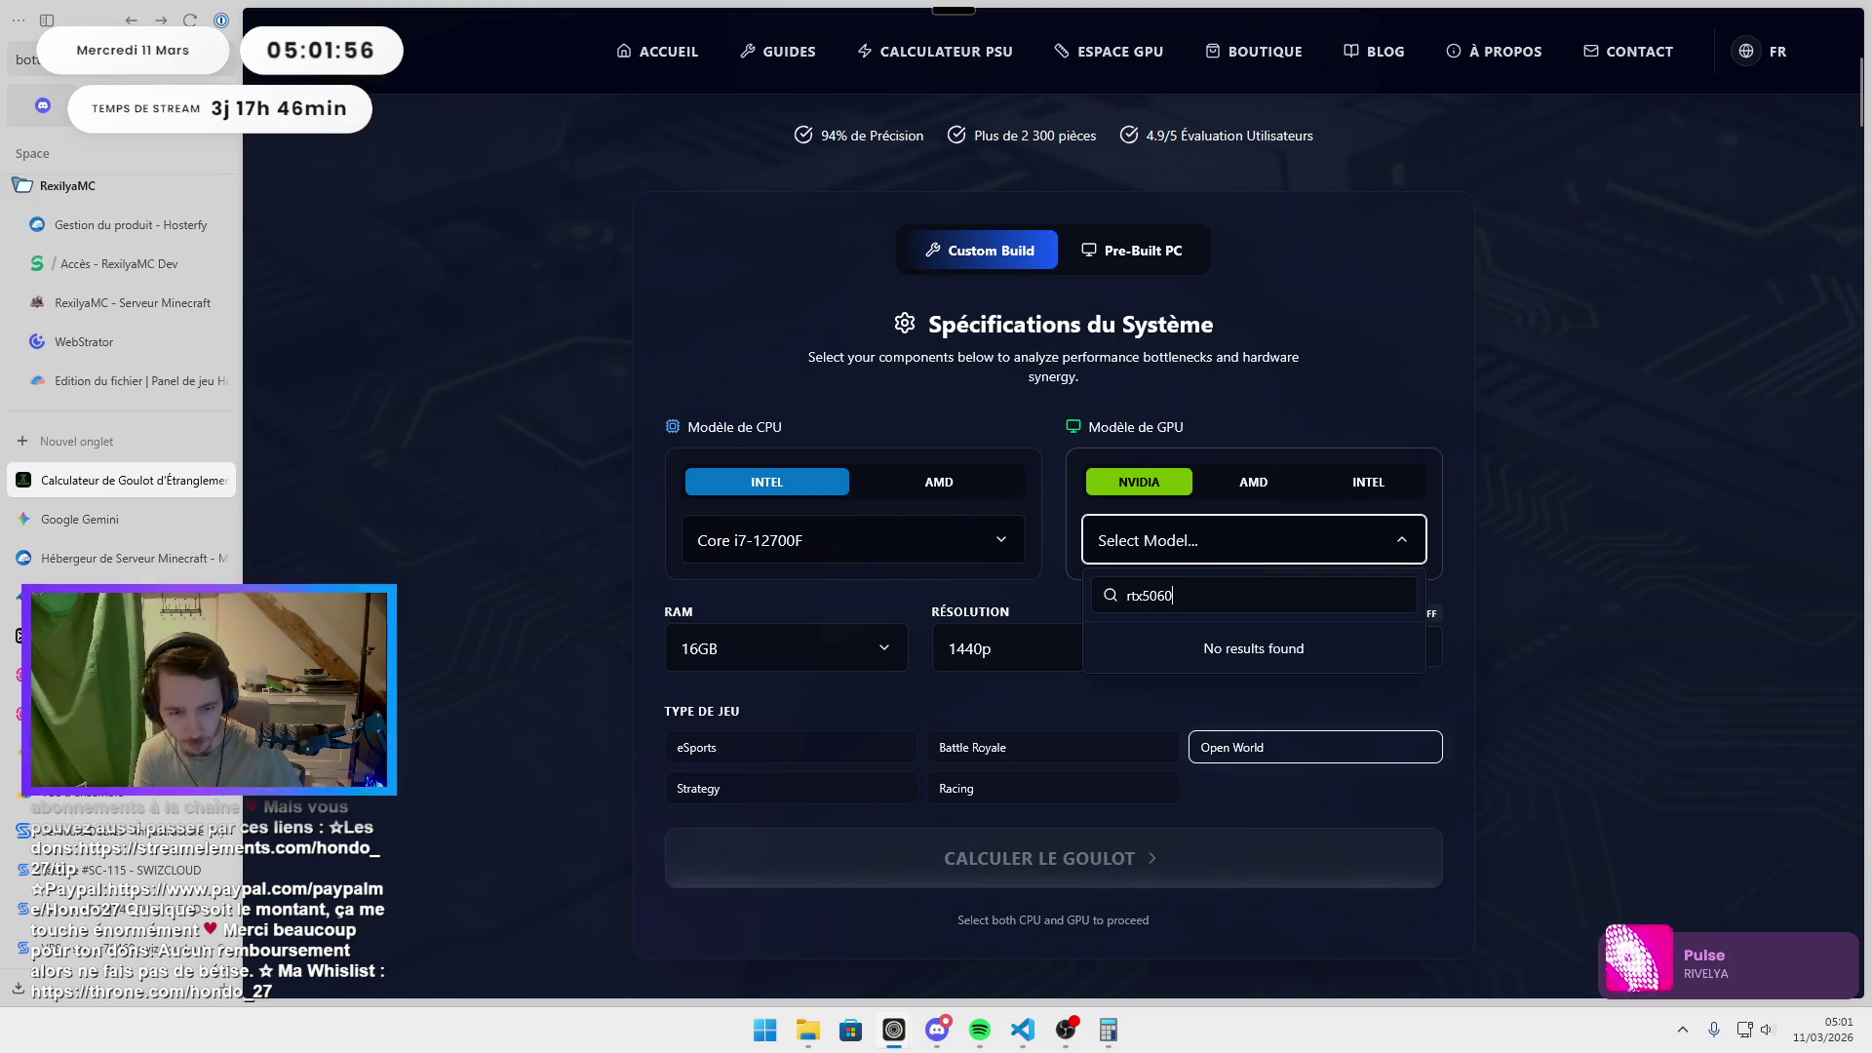
key("Left")
key("Left")
key("Left")
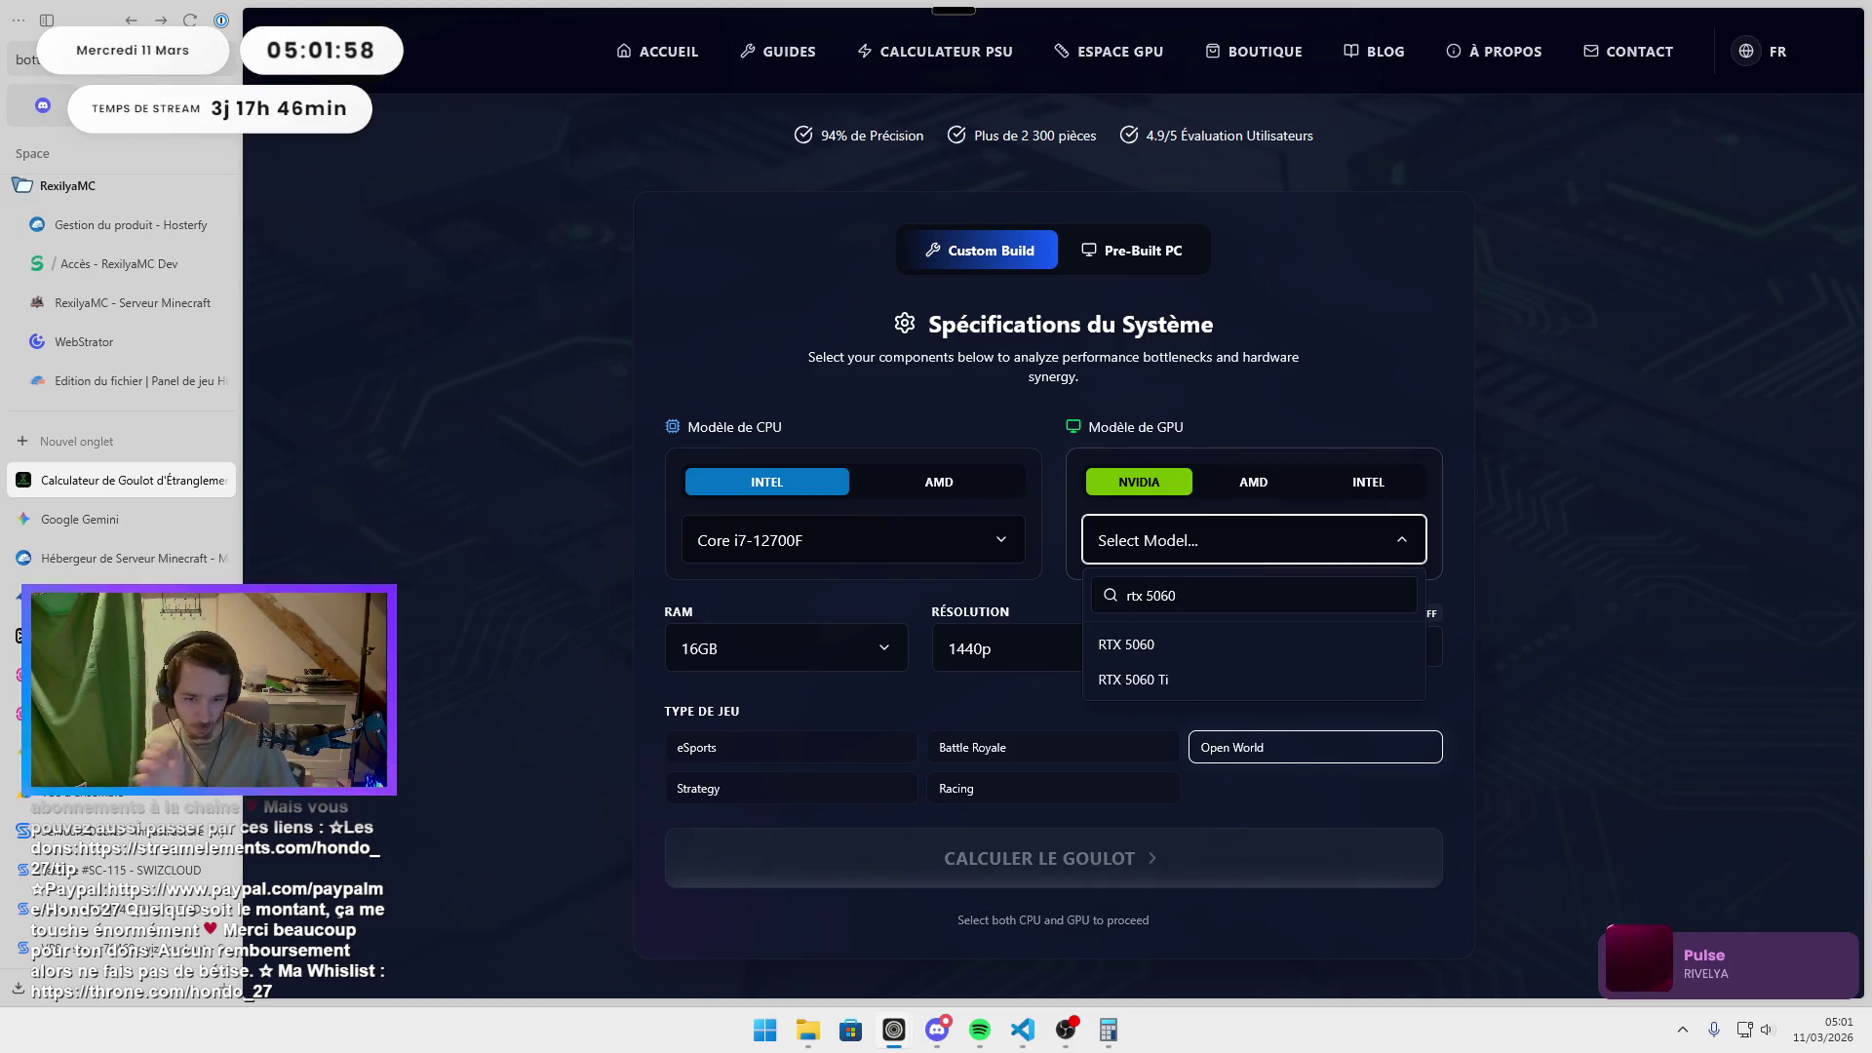
left_click(1112, 645)
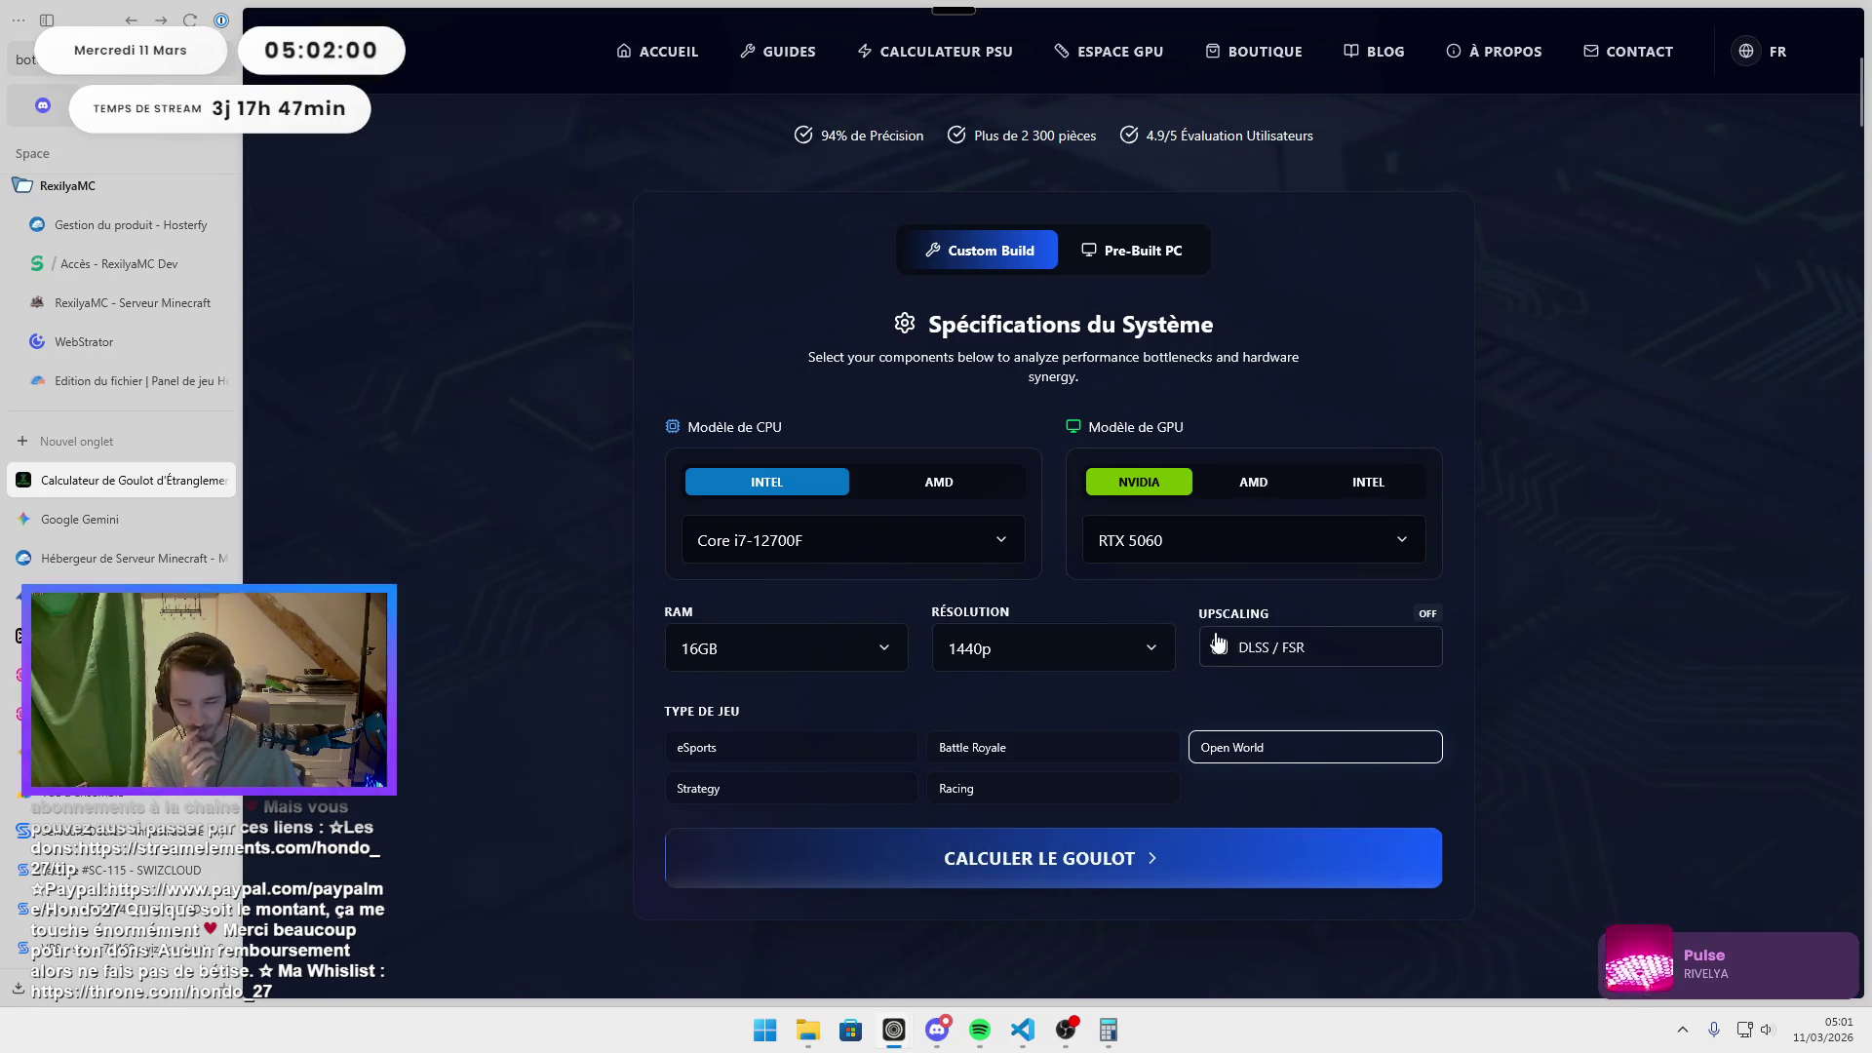
left_click(1052, 654)
left_click(985, 752)
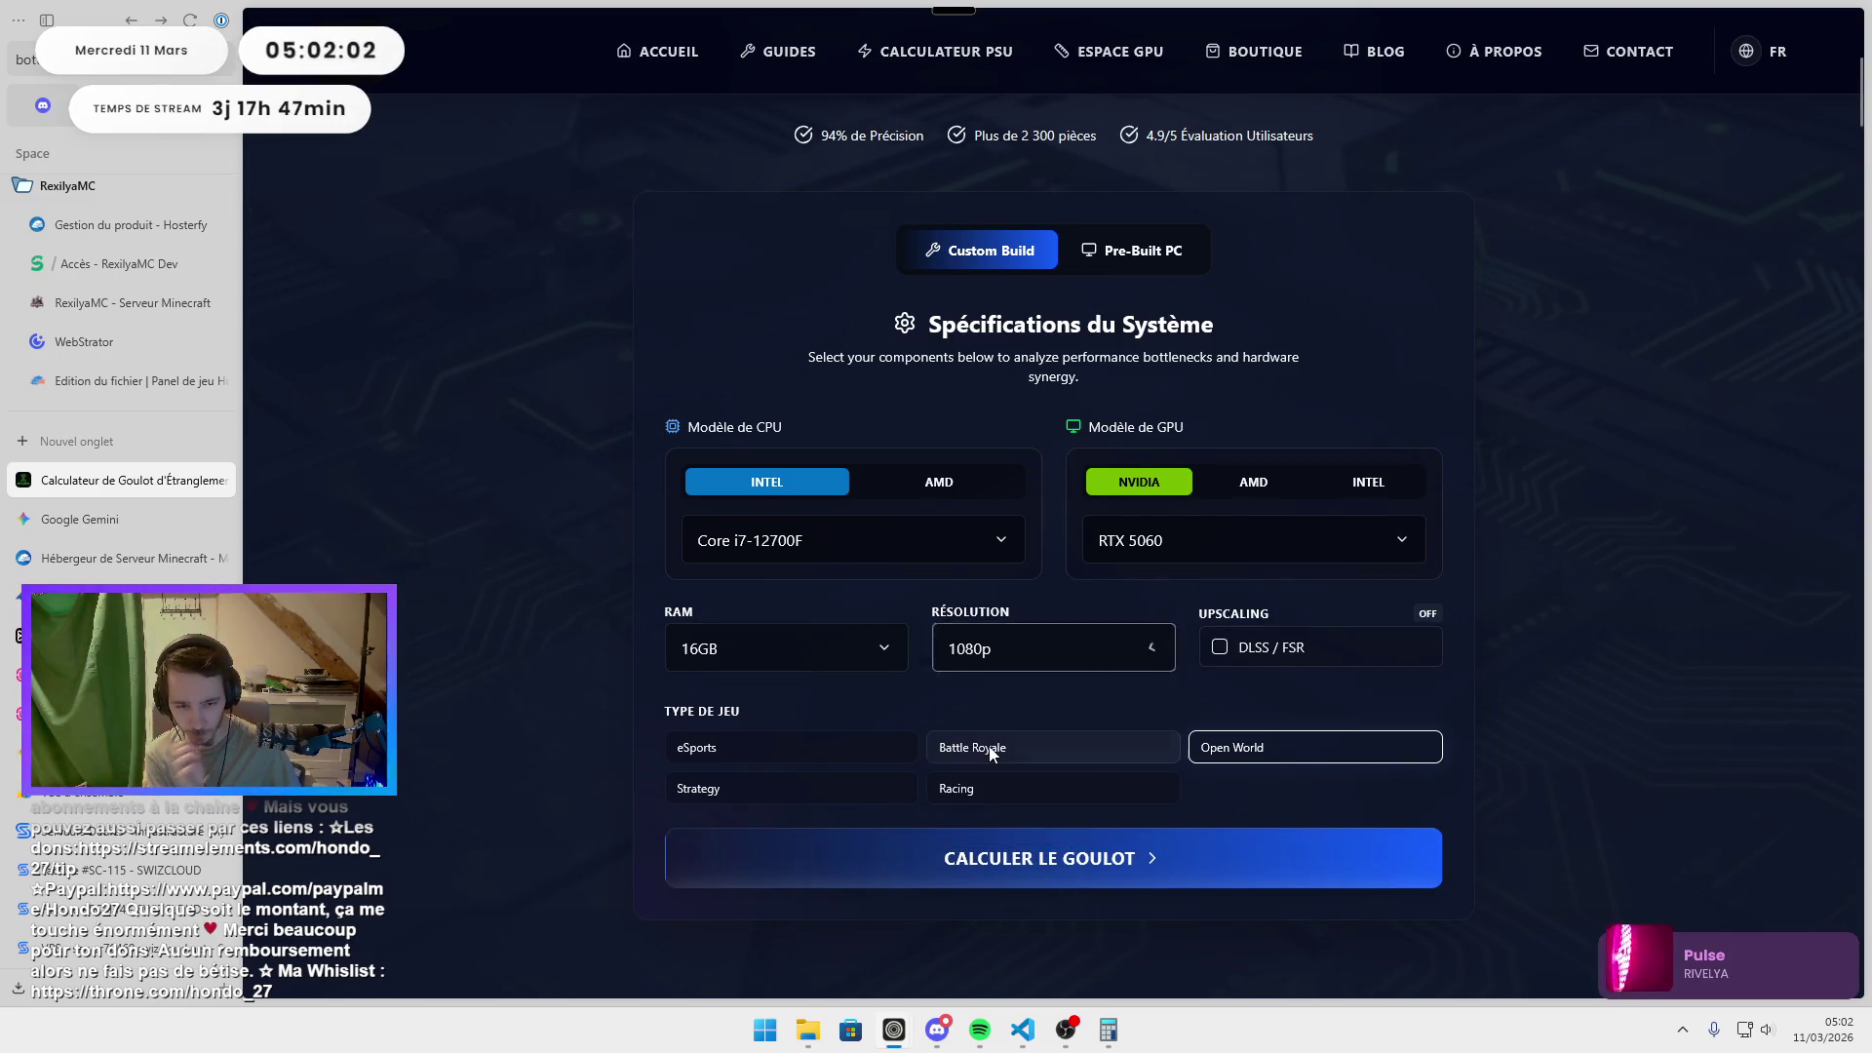
left_click(1308, 840)
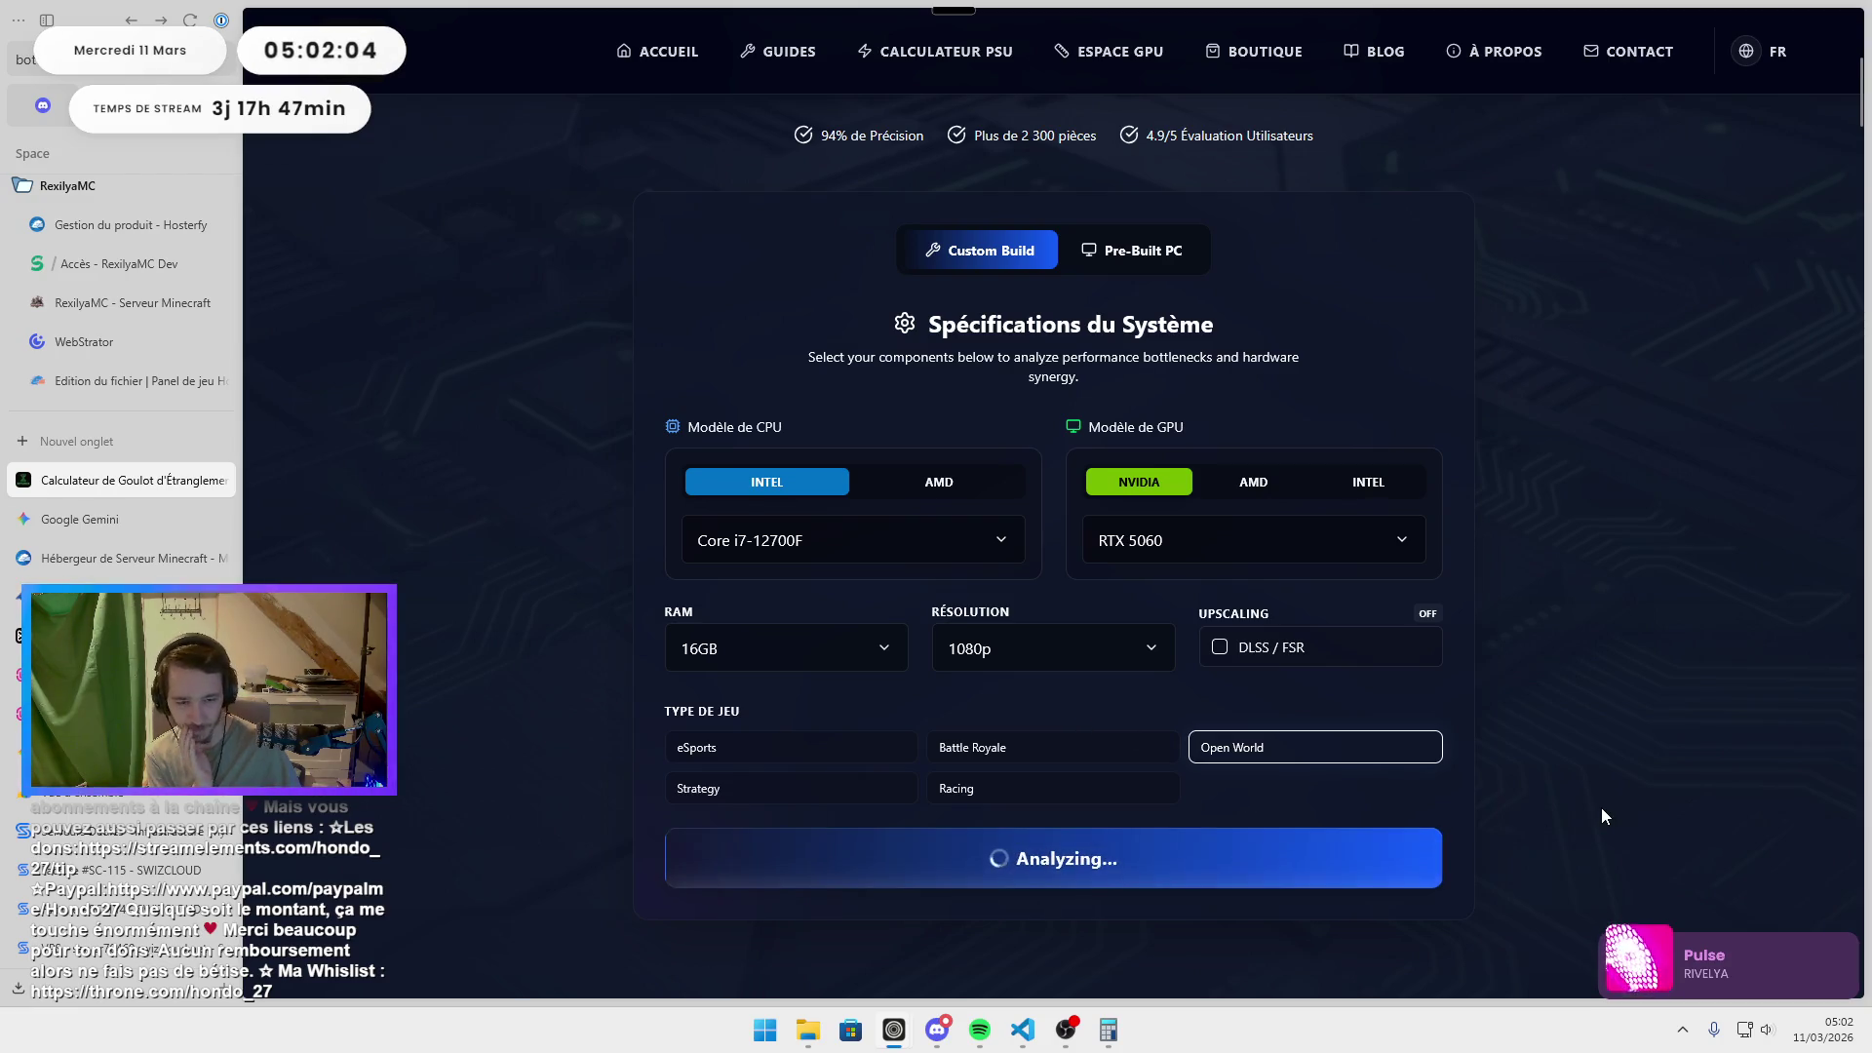
Review the i7-12700F + RTX 5060 94% synergy results, then return to the calculator form
scroll(1601, 807, "down", 5)
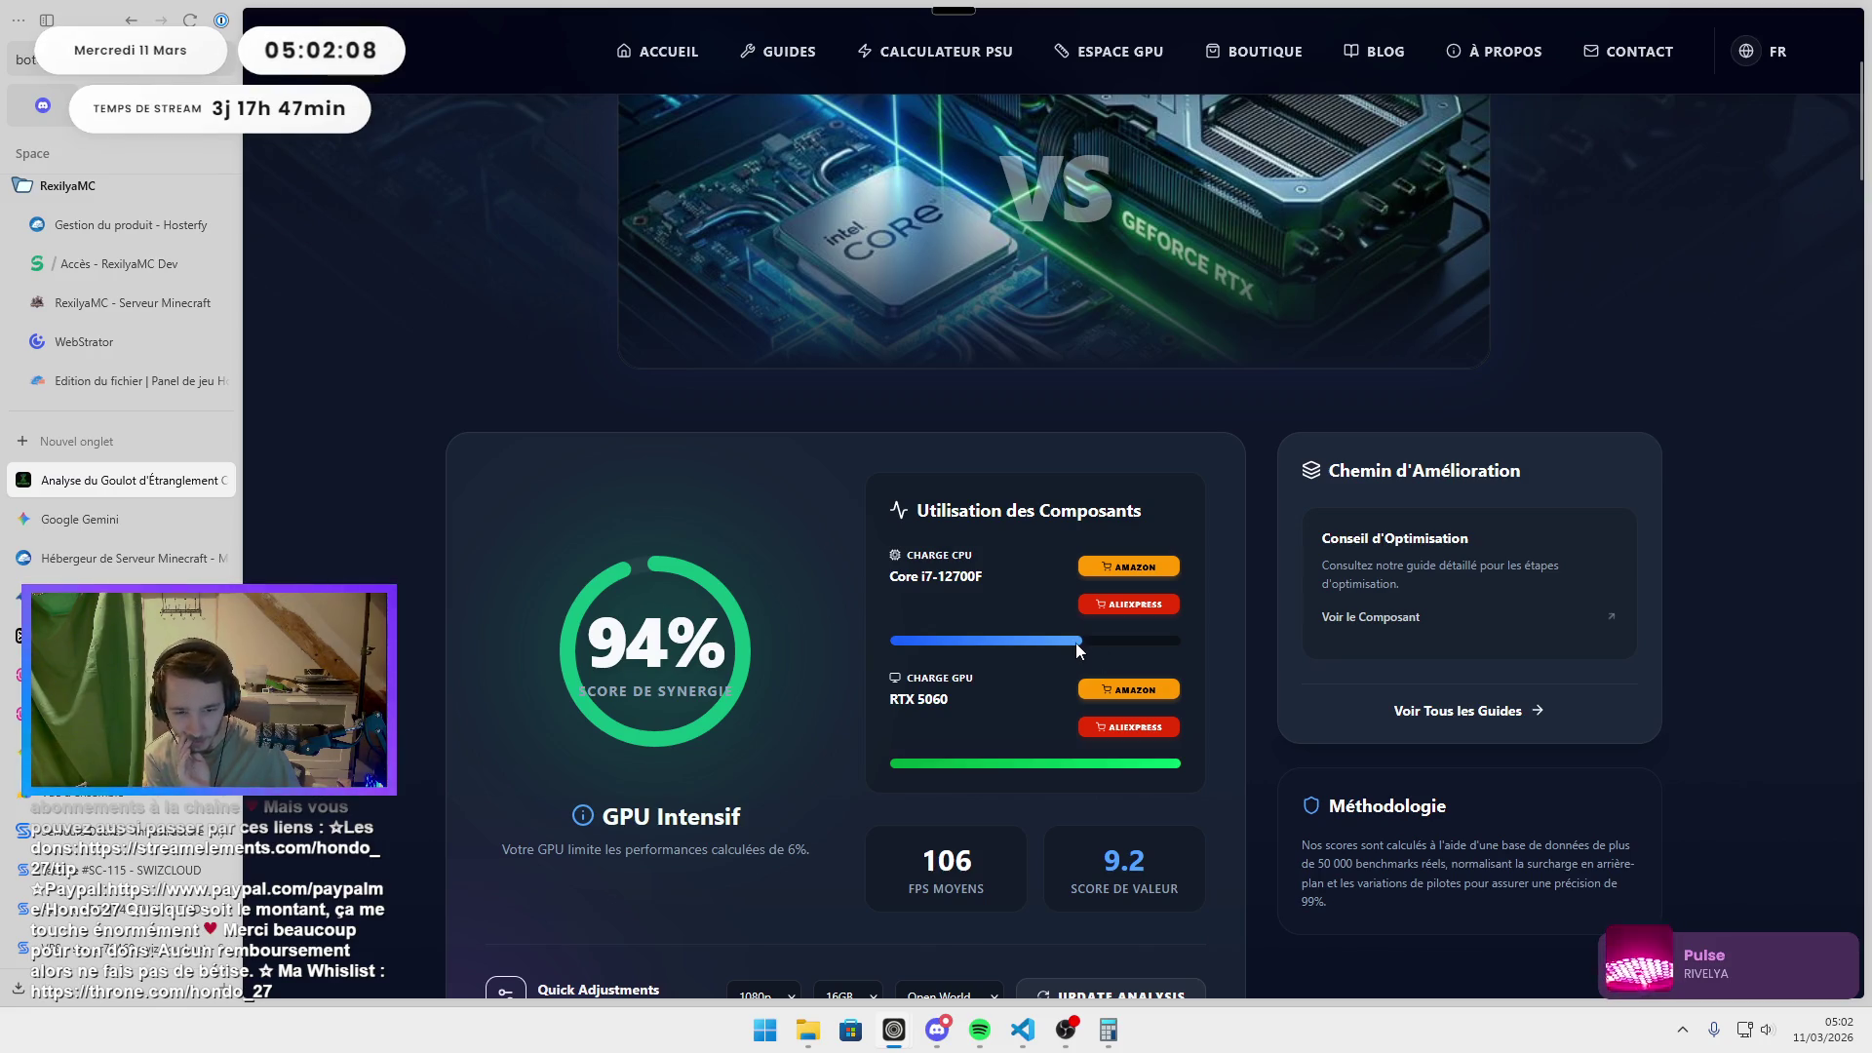
scroll(1084, 636, "down", 4)
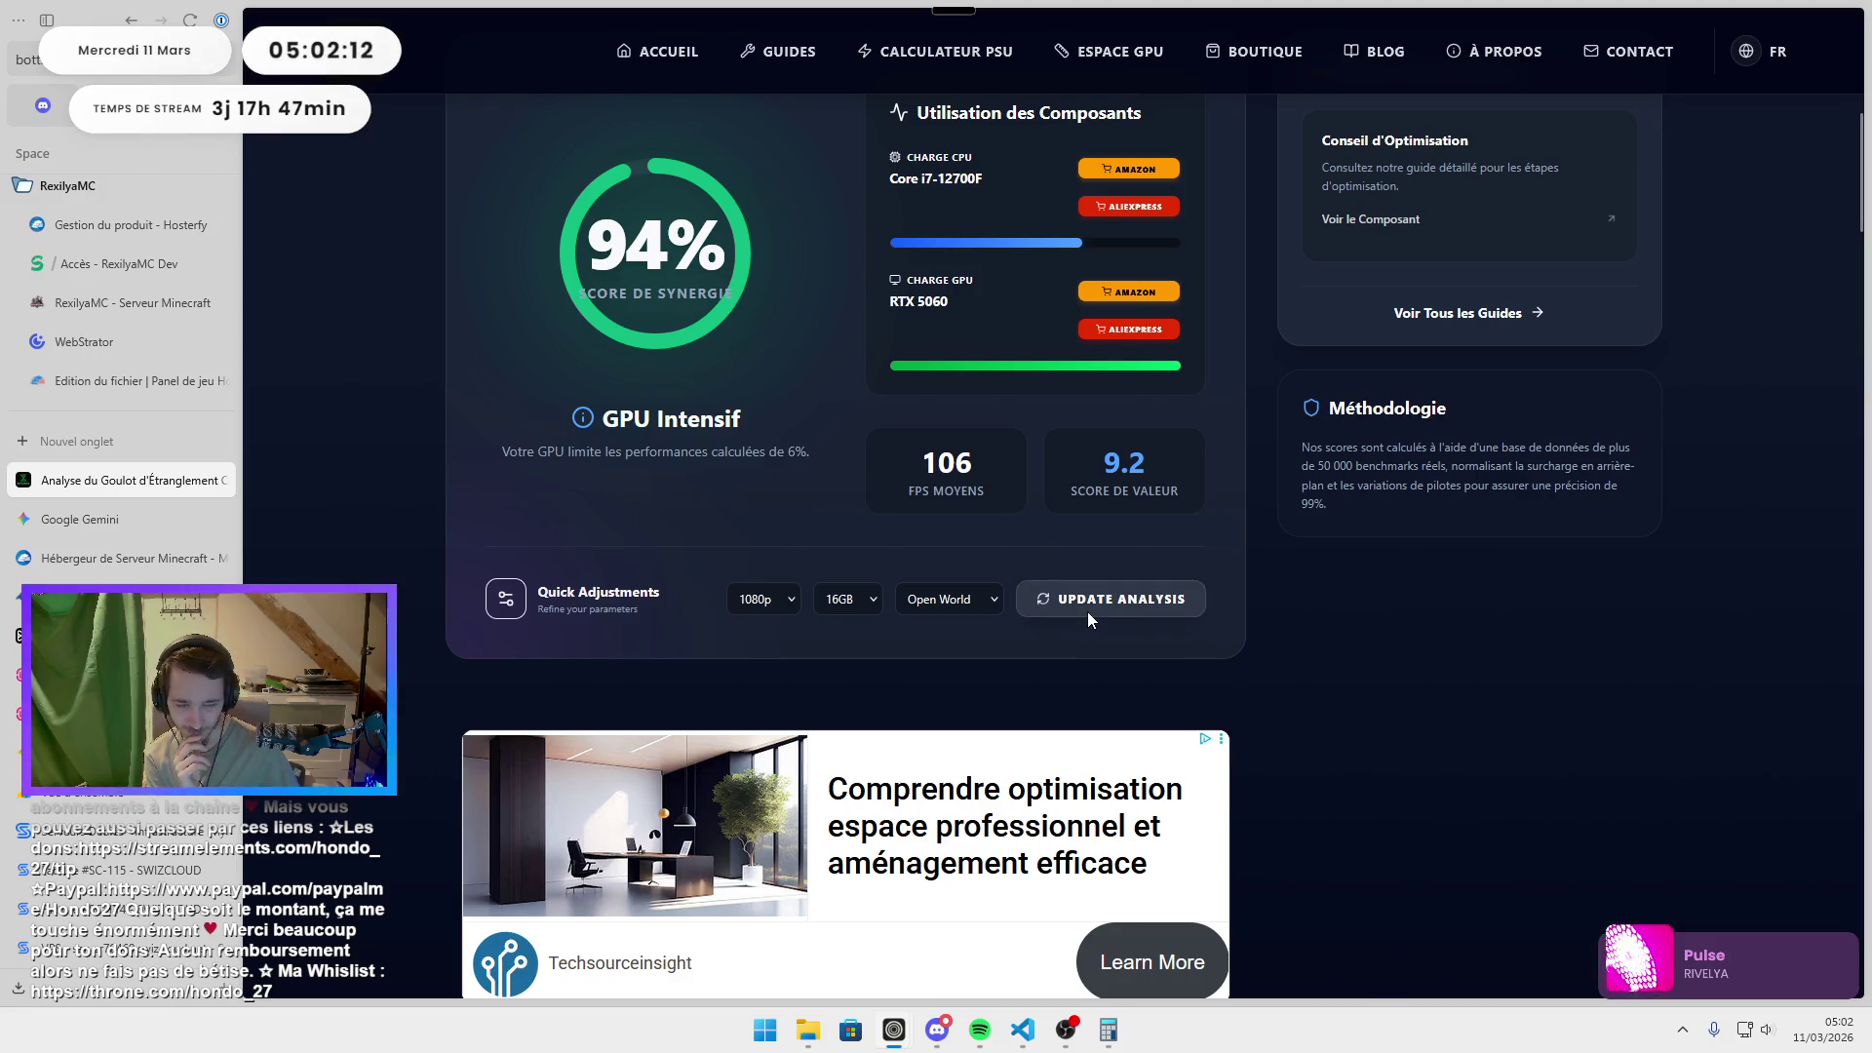
scroll(1088, 612, "up", 4)
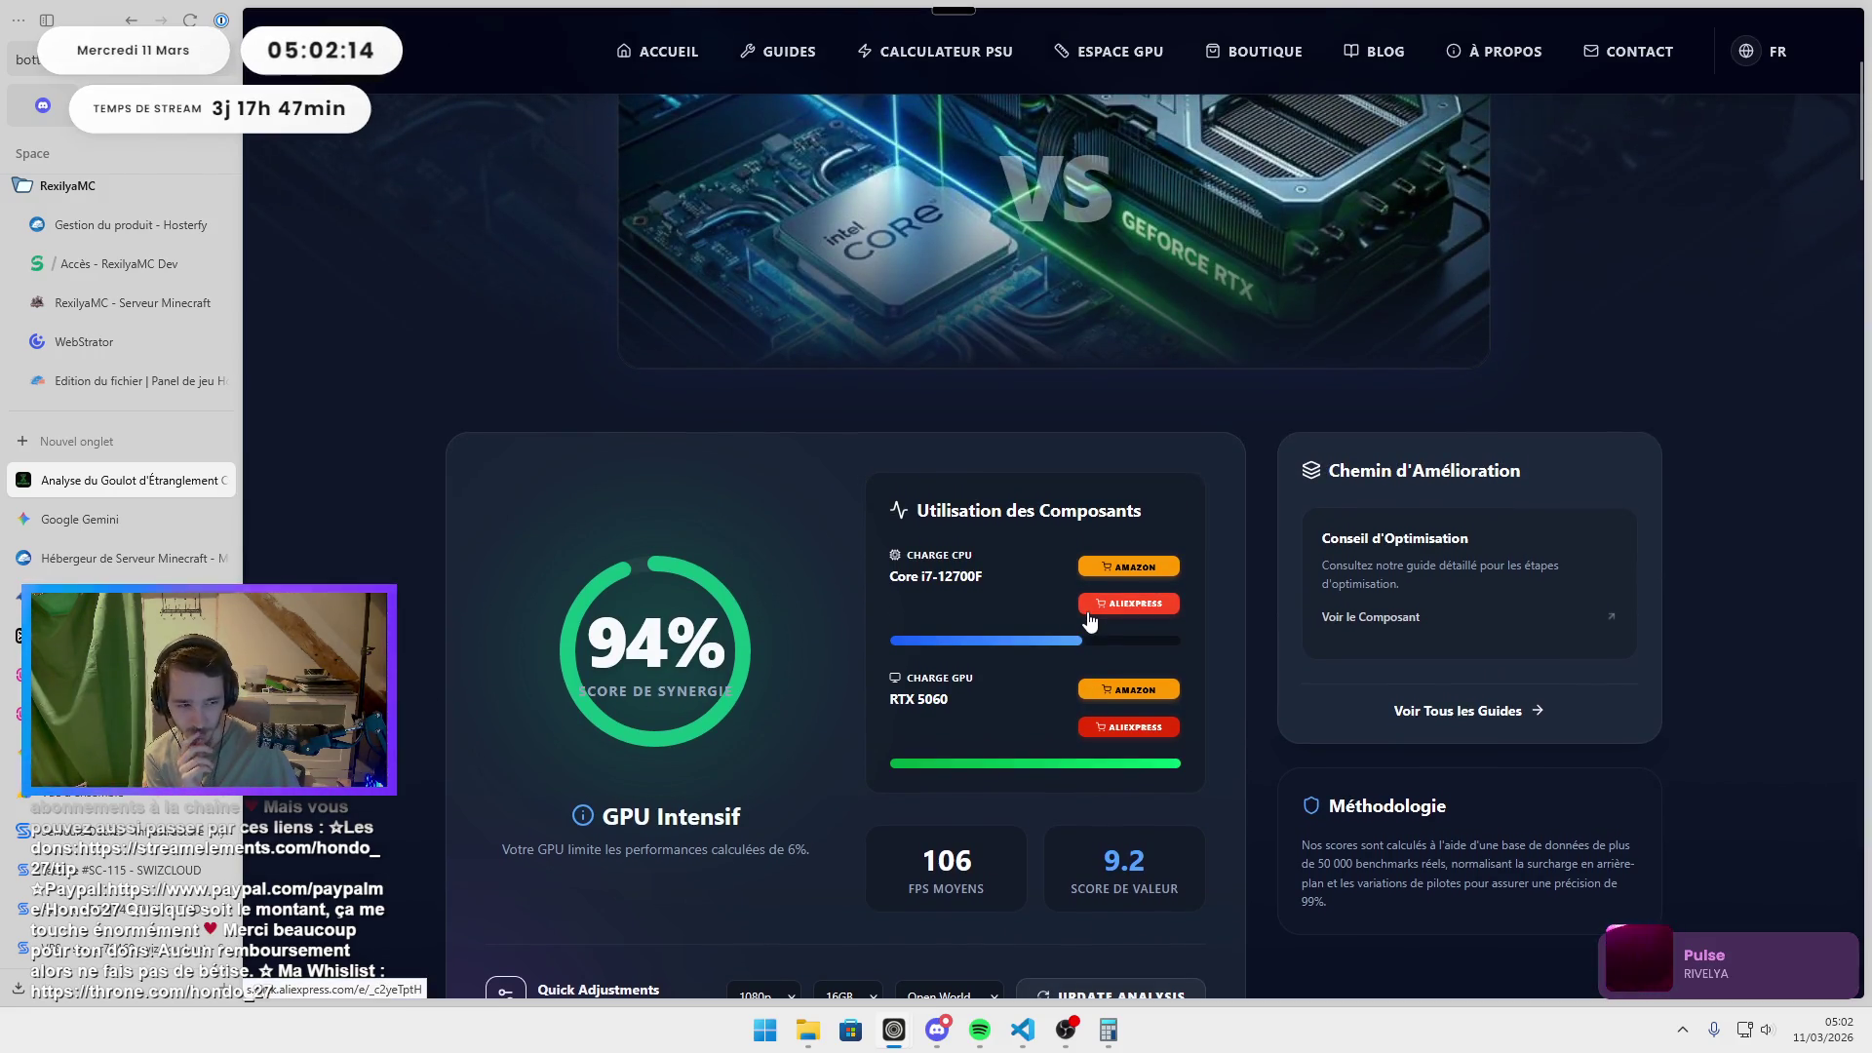
scroll(1090, 620, "up", 4)
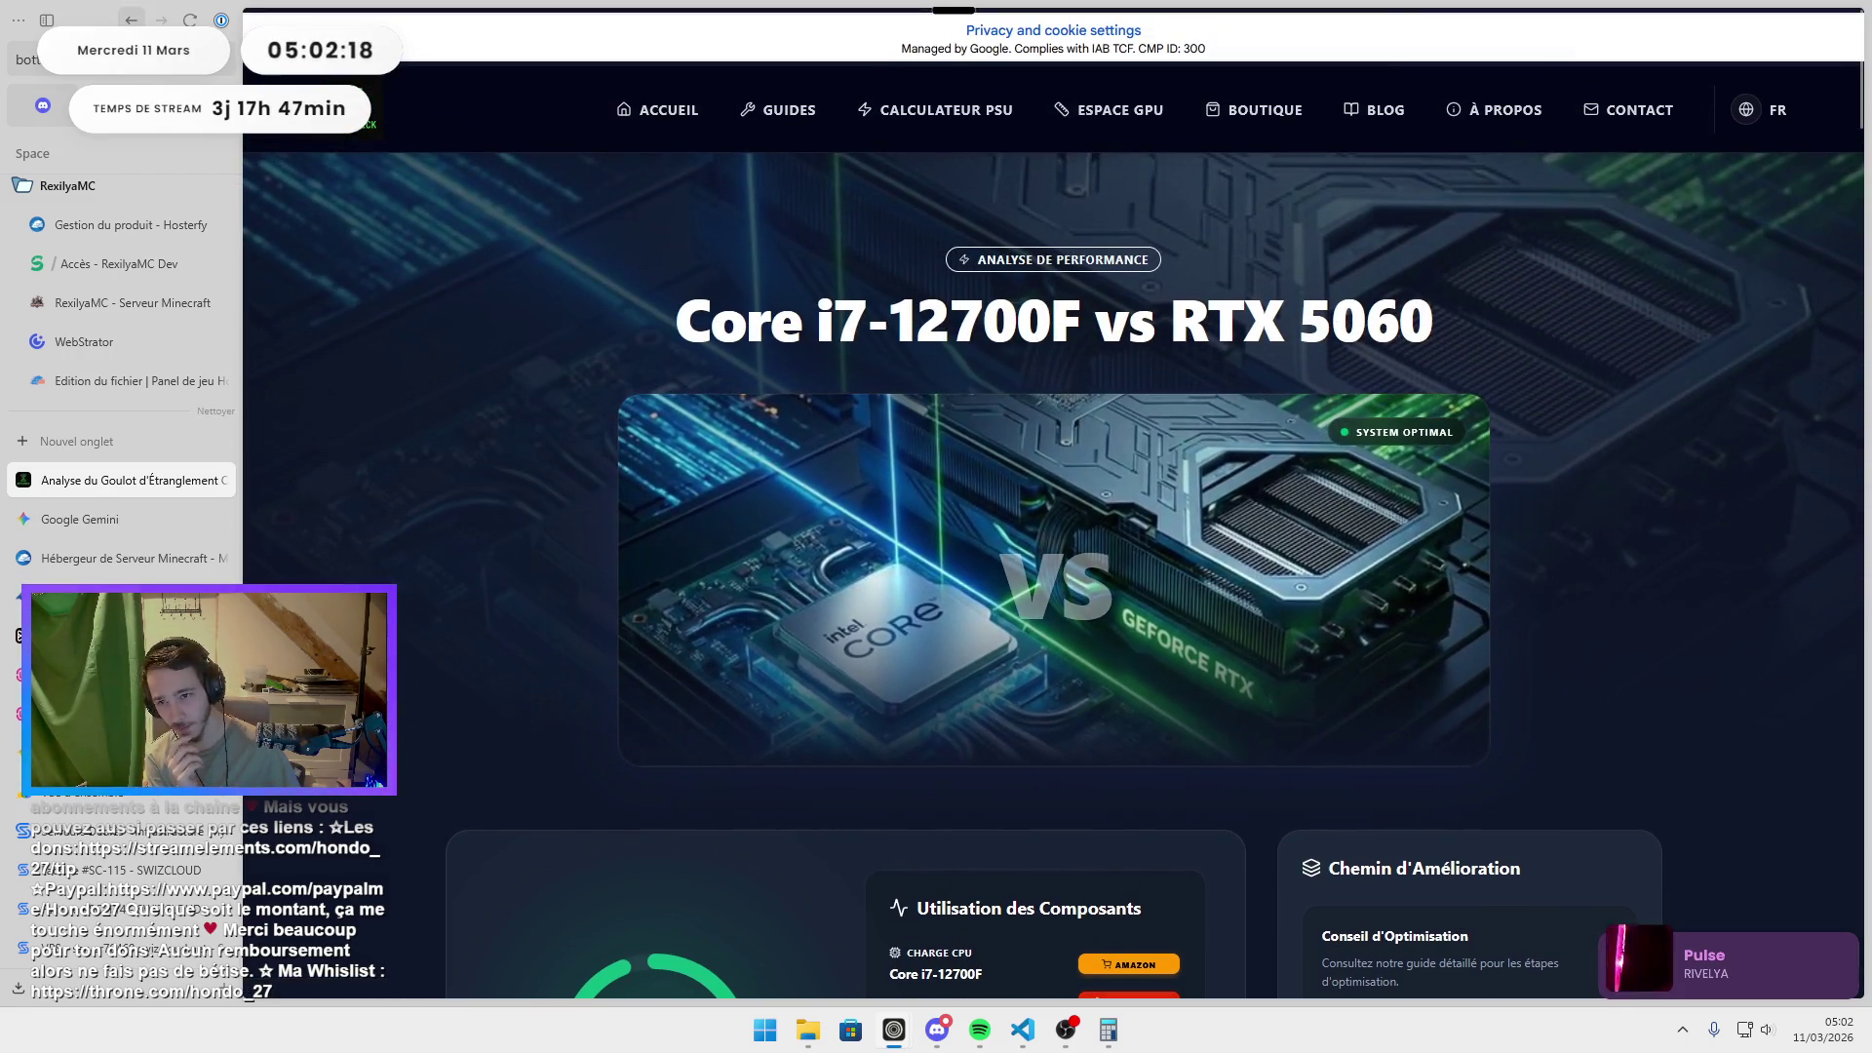
key("alt+Left")
Calculate the bottleneck for Core i7-14700 with RTX 5060 at 1080p
left_click(893, 534)
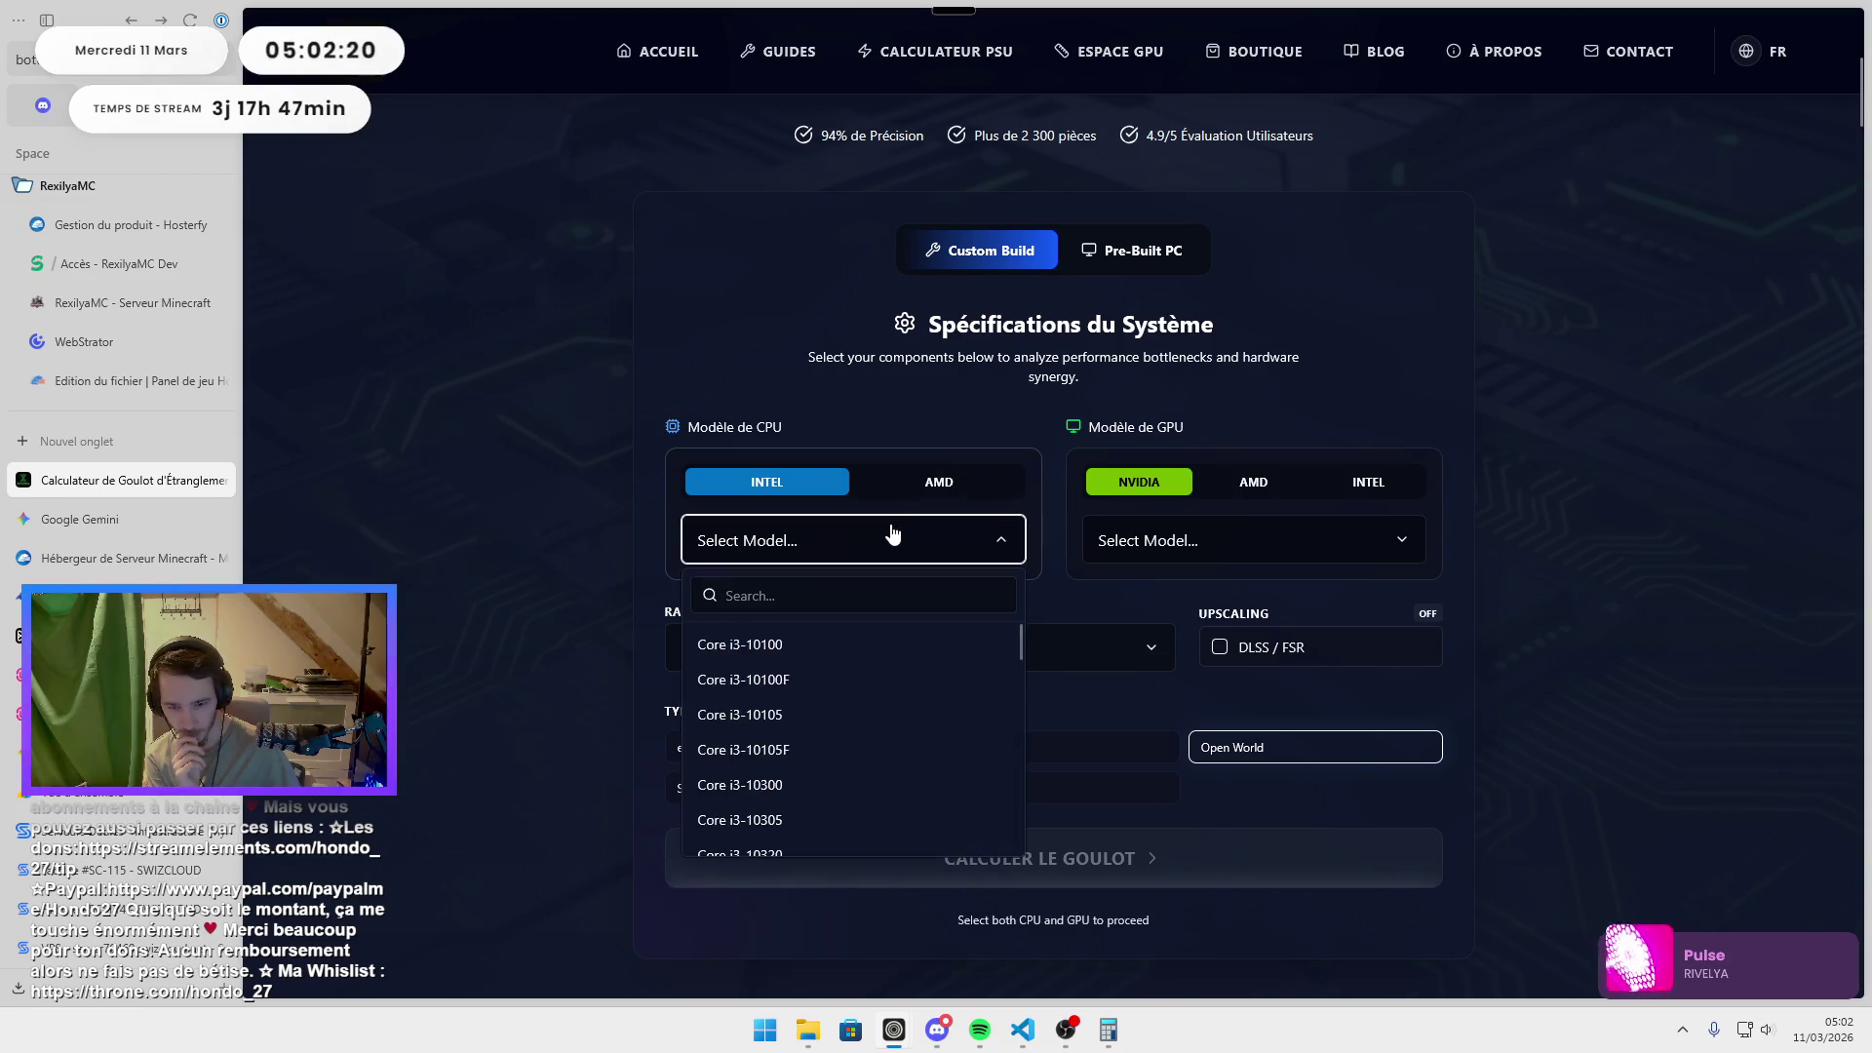
type("i7")
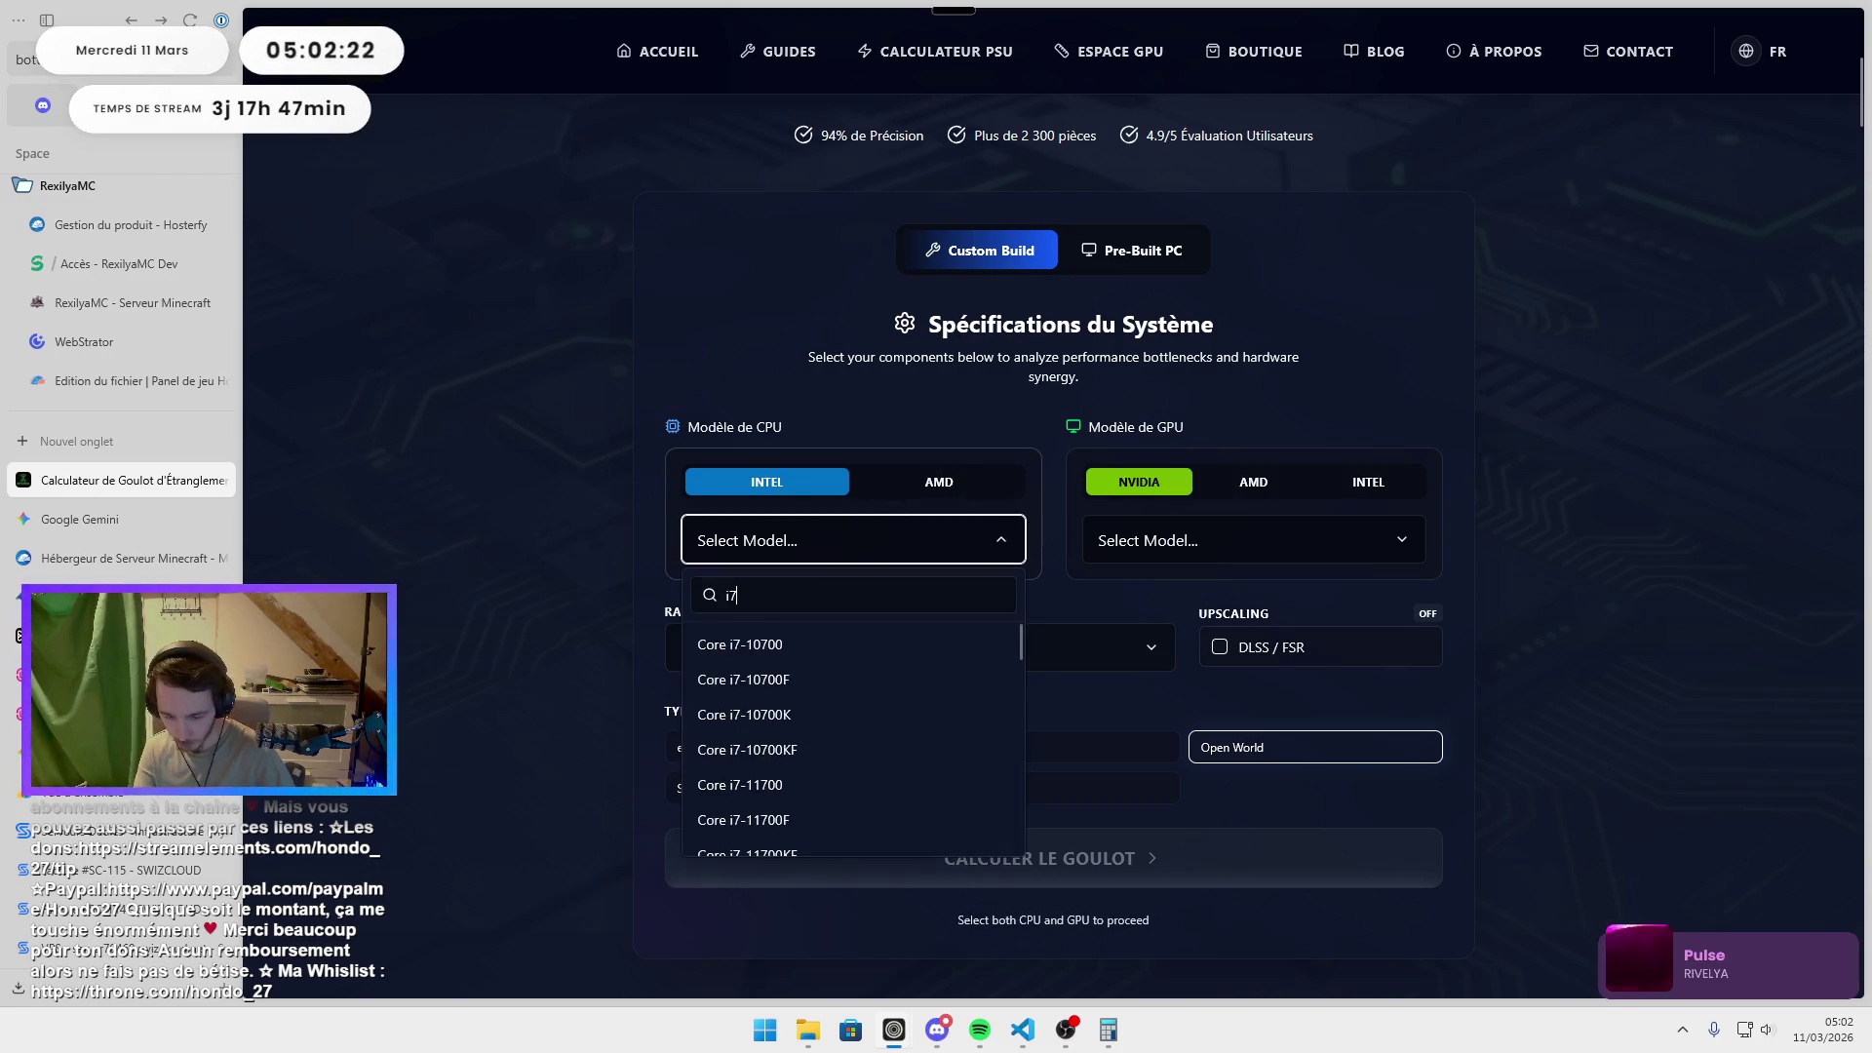
type("-14")
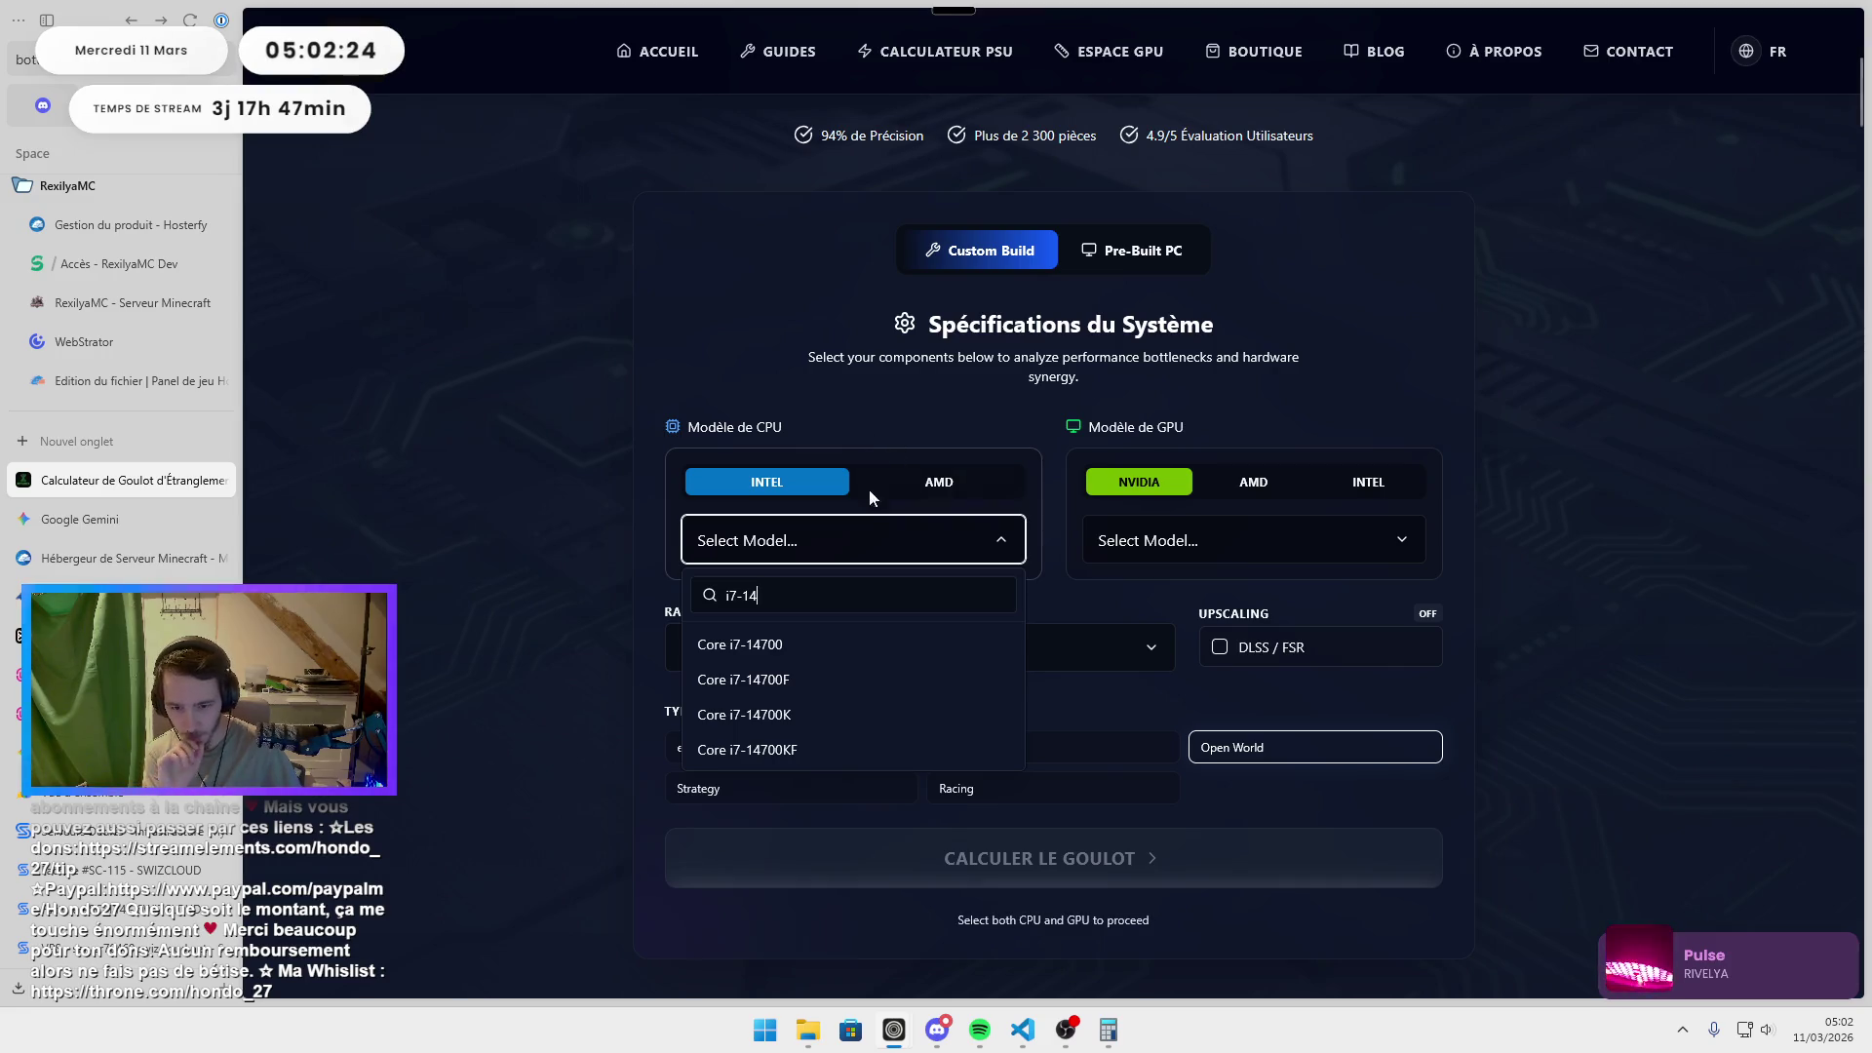
left_click(790, 648)
left_click(1176, 541)
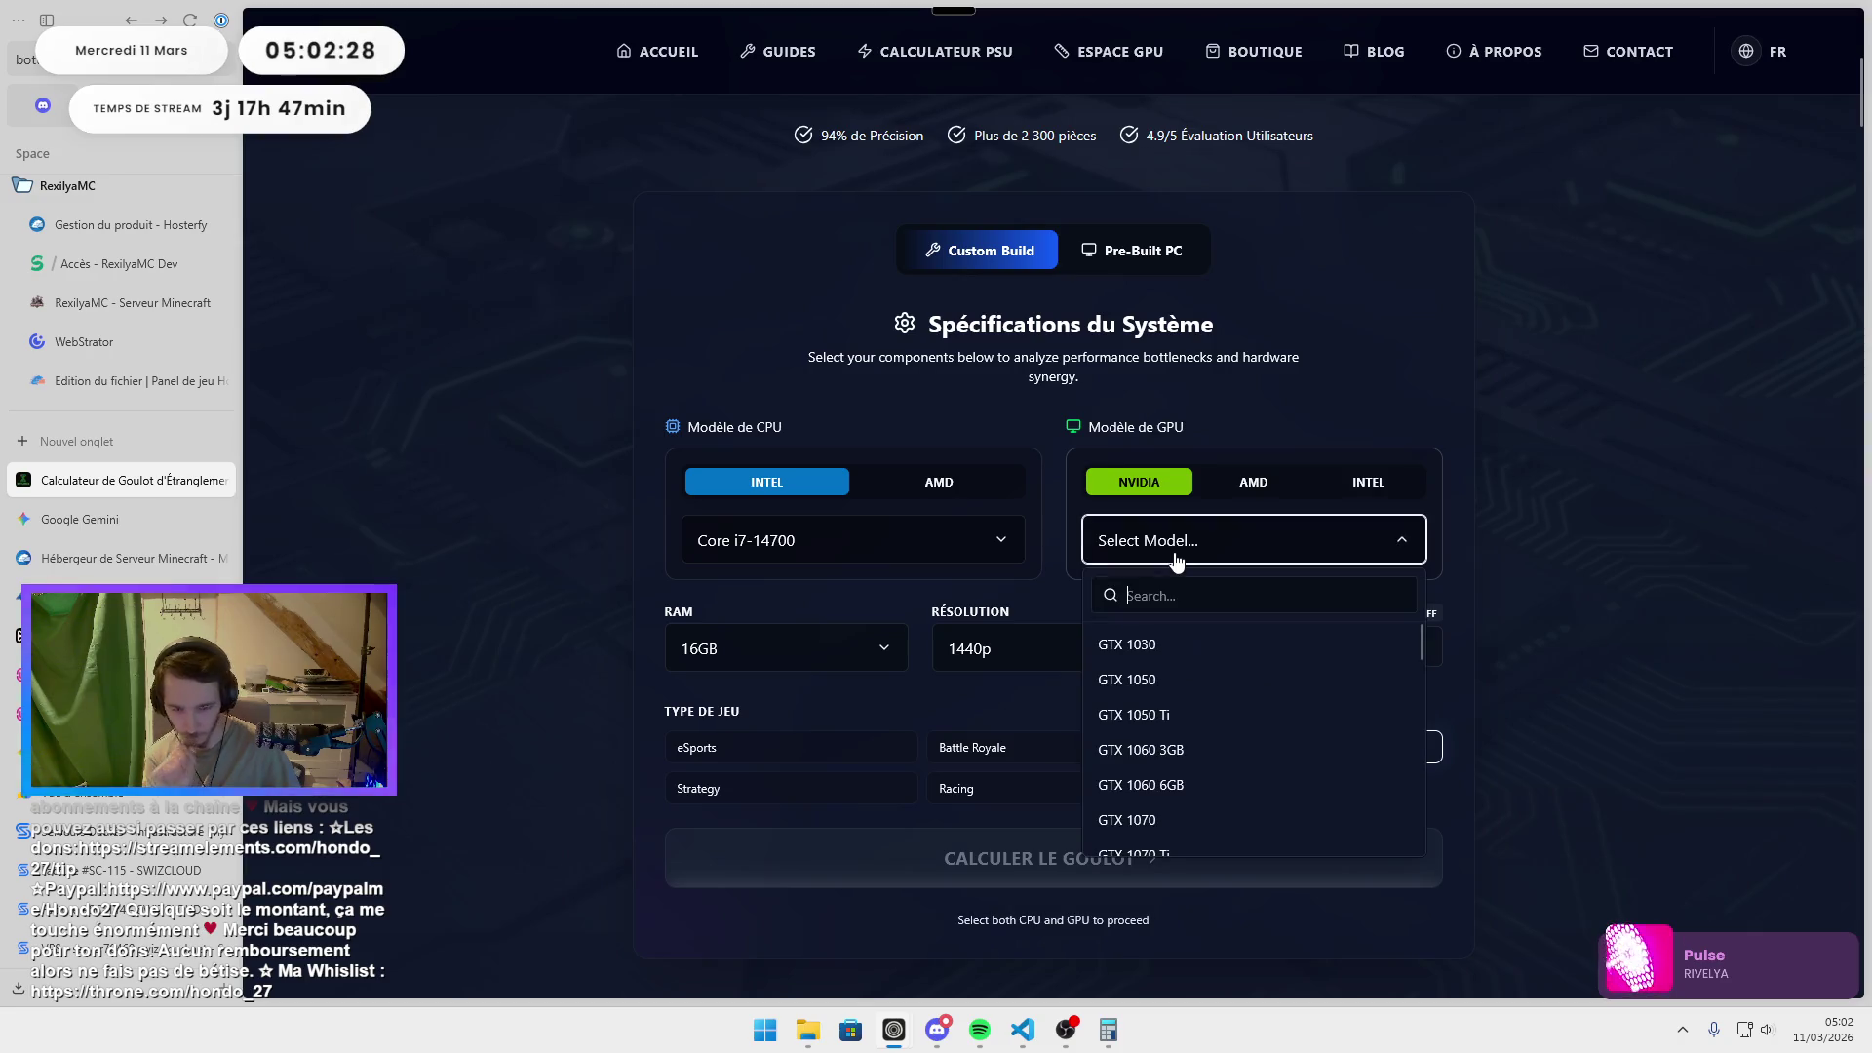
type("rtx 5060")
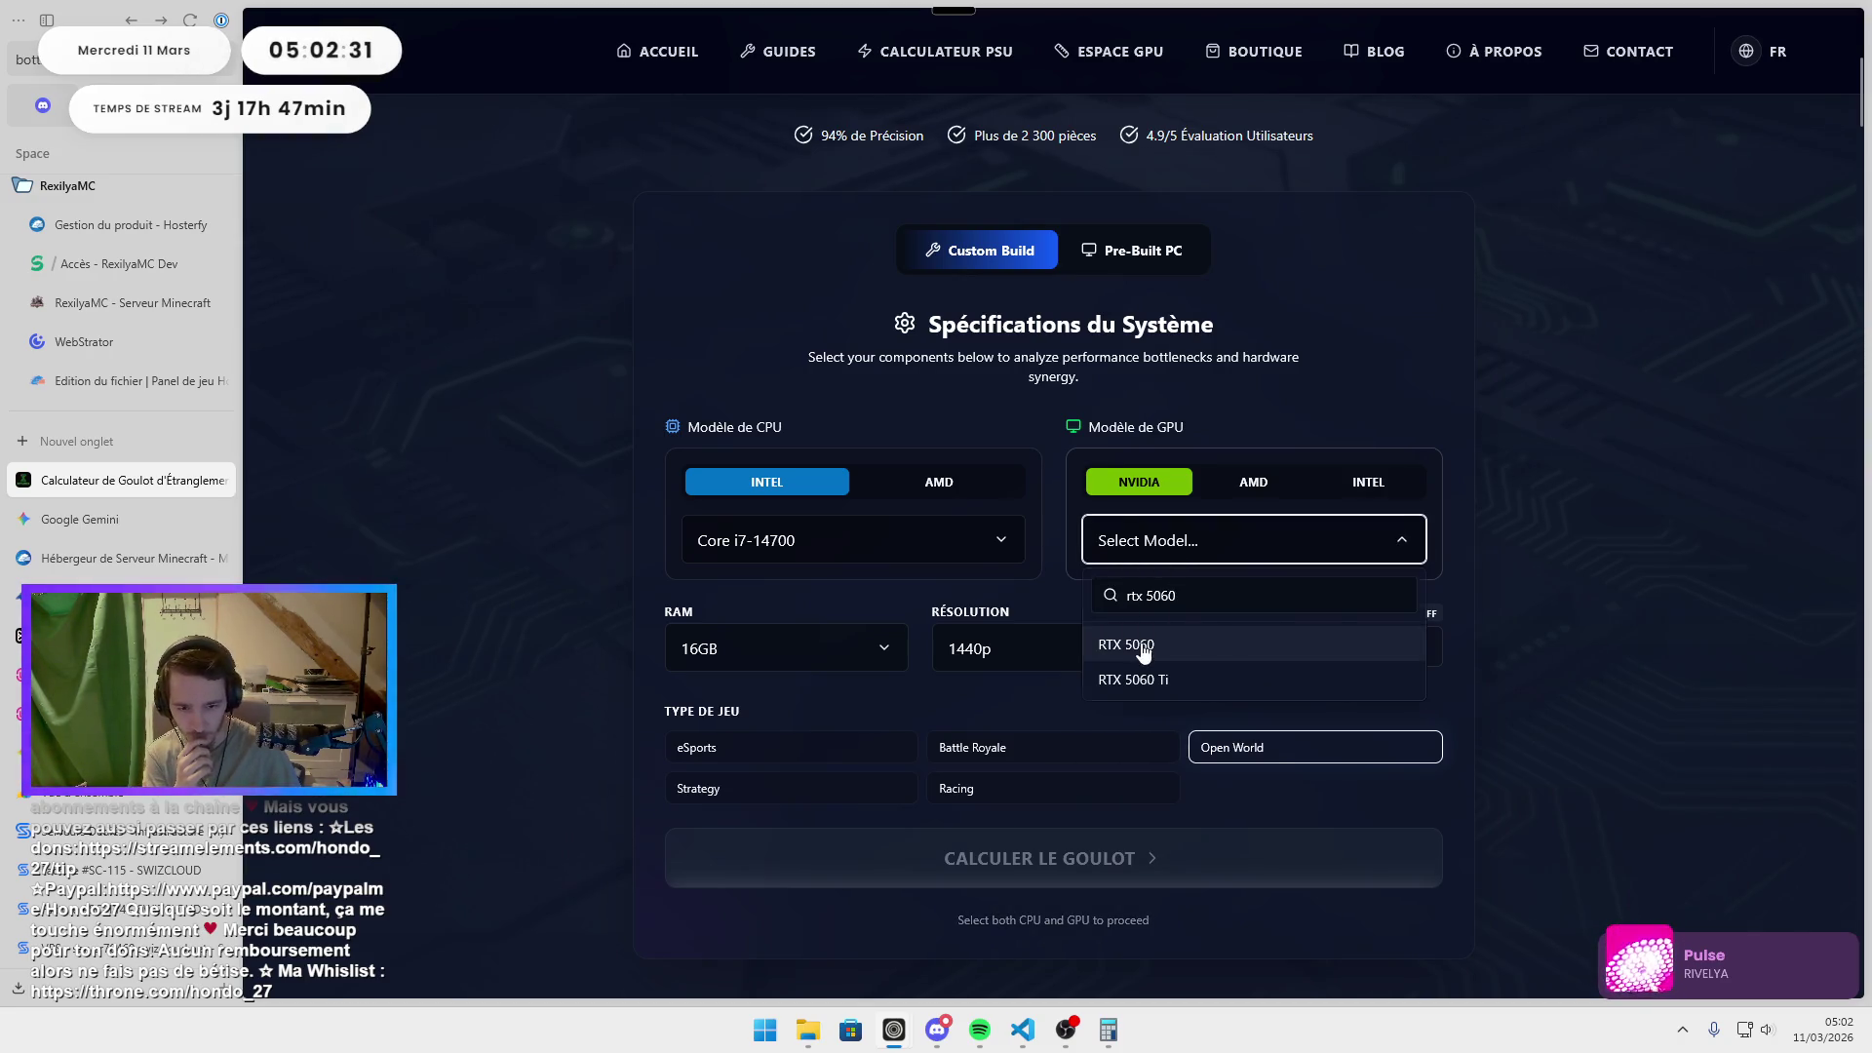
left_click(1137, 645)
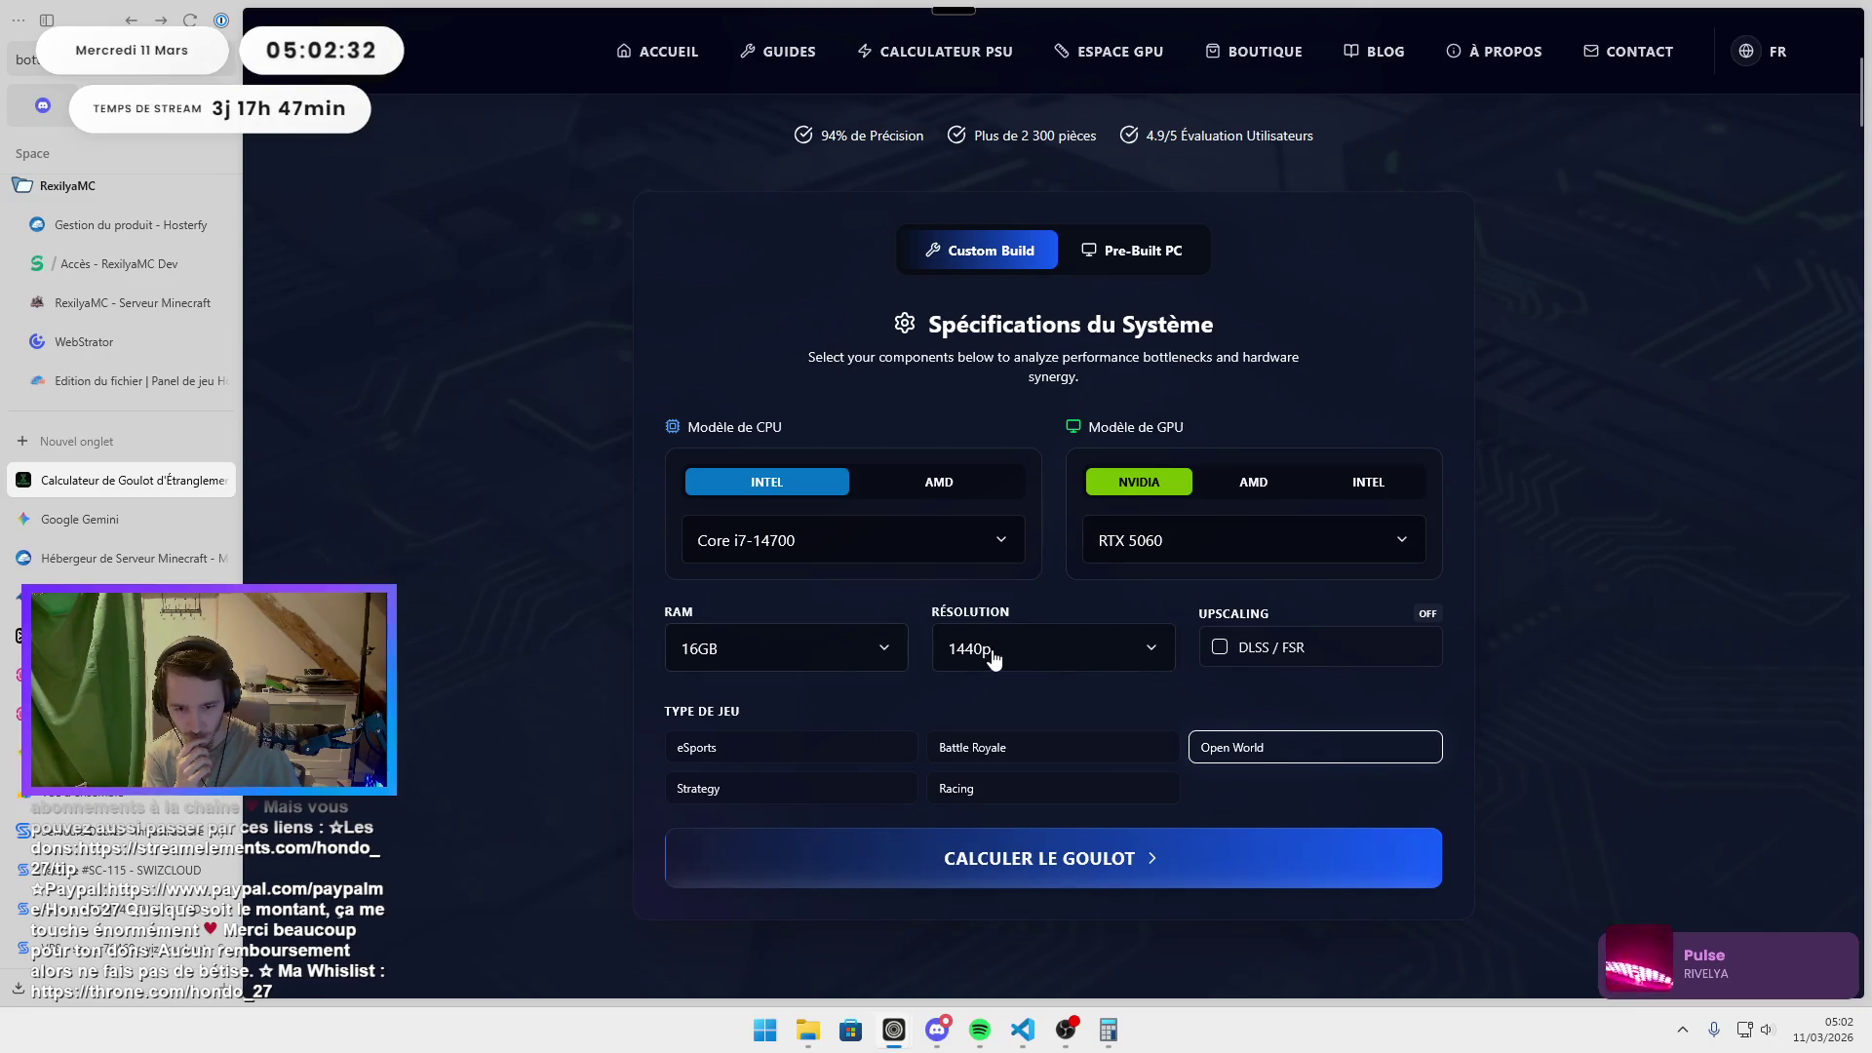
left_click(989, 655)
left_click(969, 752)
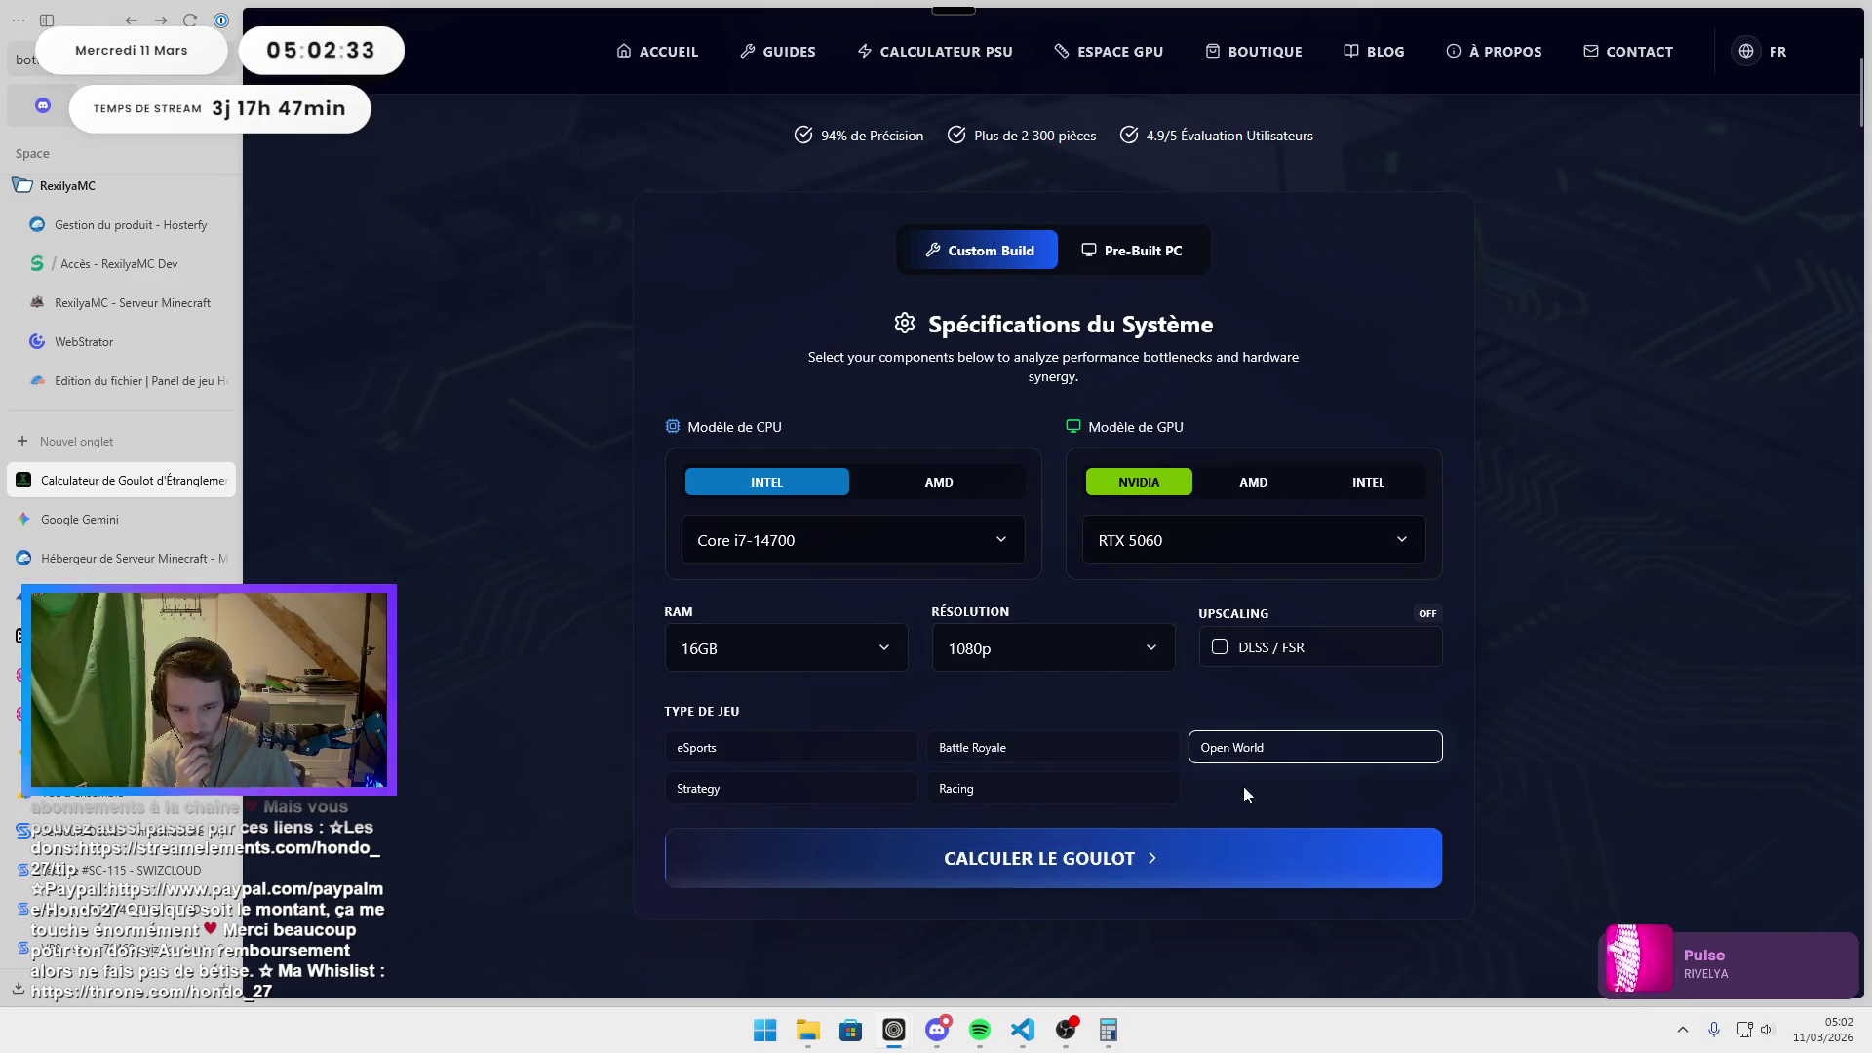
left_click(1221, 853)
Review the i7-14700 + RTX 5060 97% synergy results, then return to the calculator form
scroll(1612, 735, "down", 5)
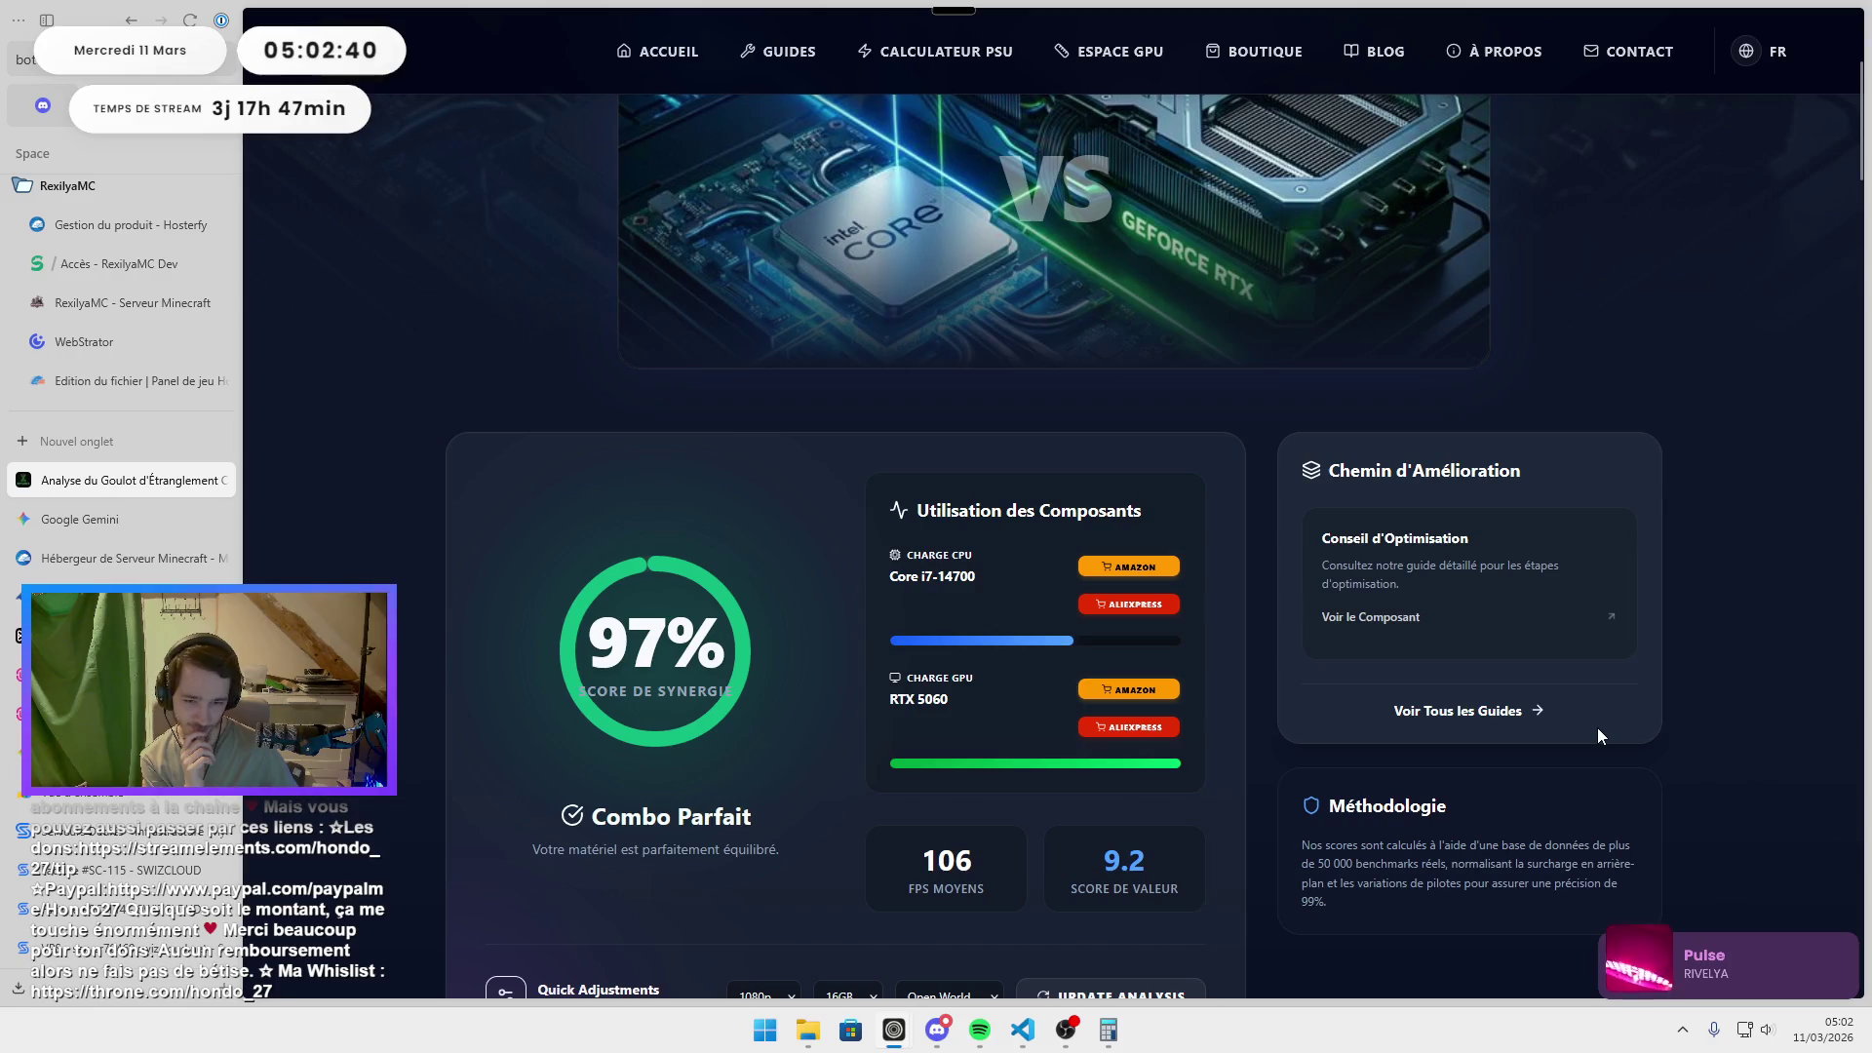
scroll(1572, 745, "down", 3)
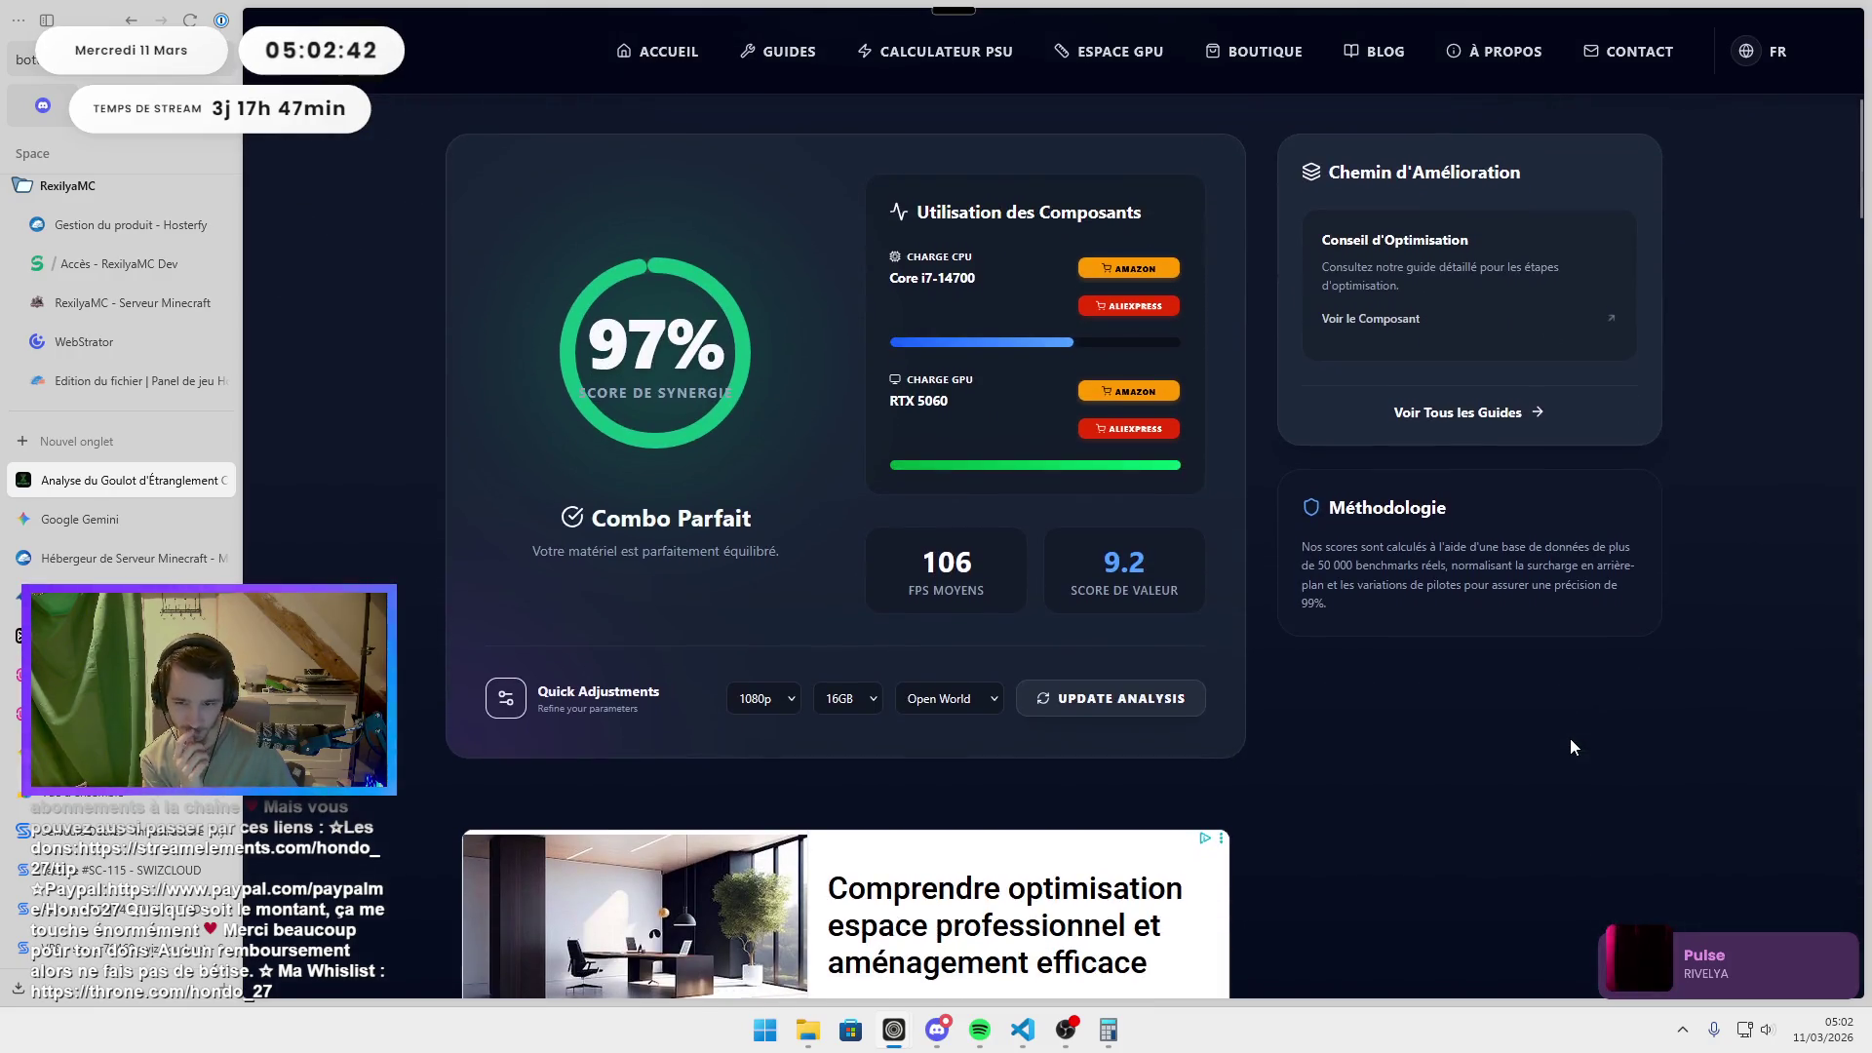
scroll(1365, 663, "up", 2)
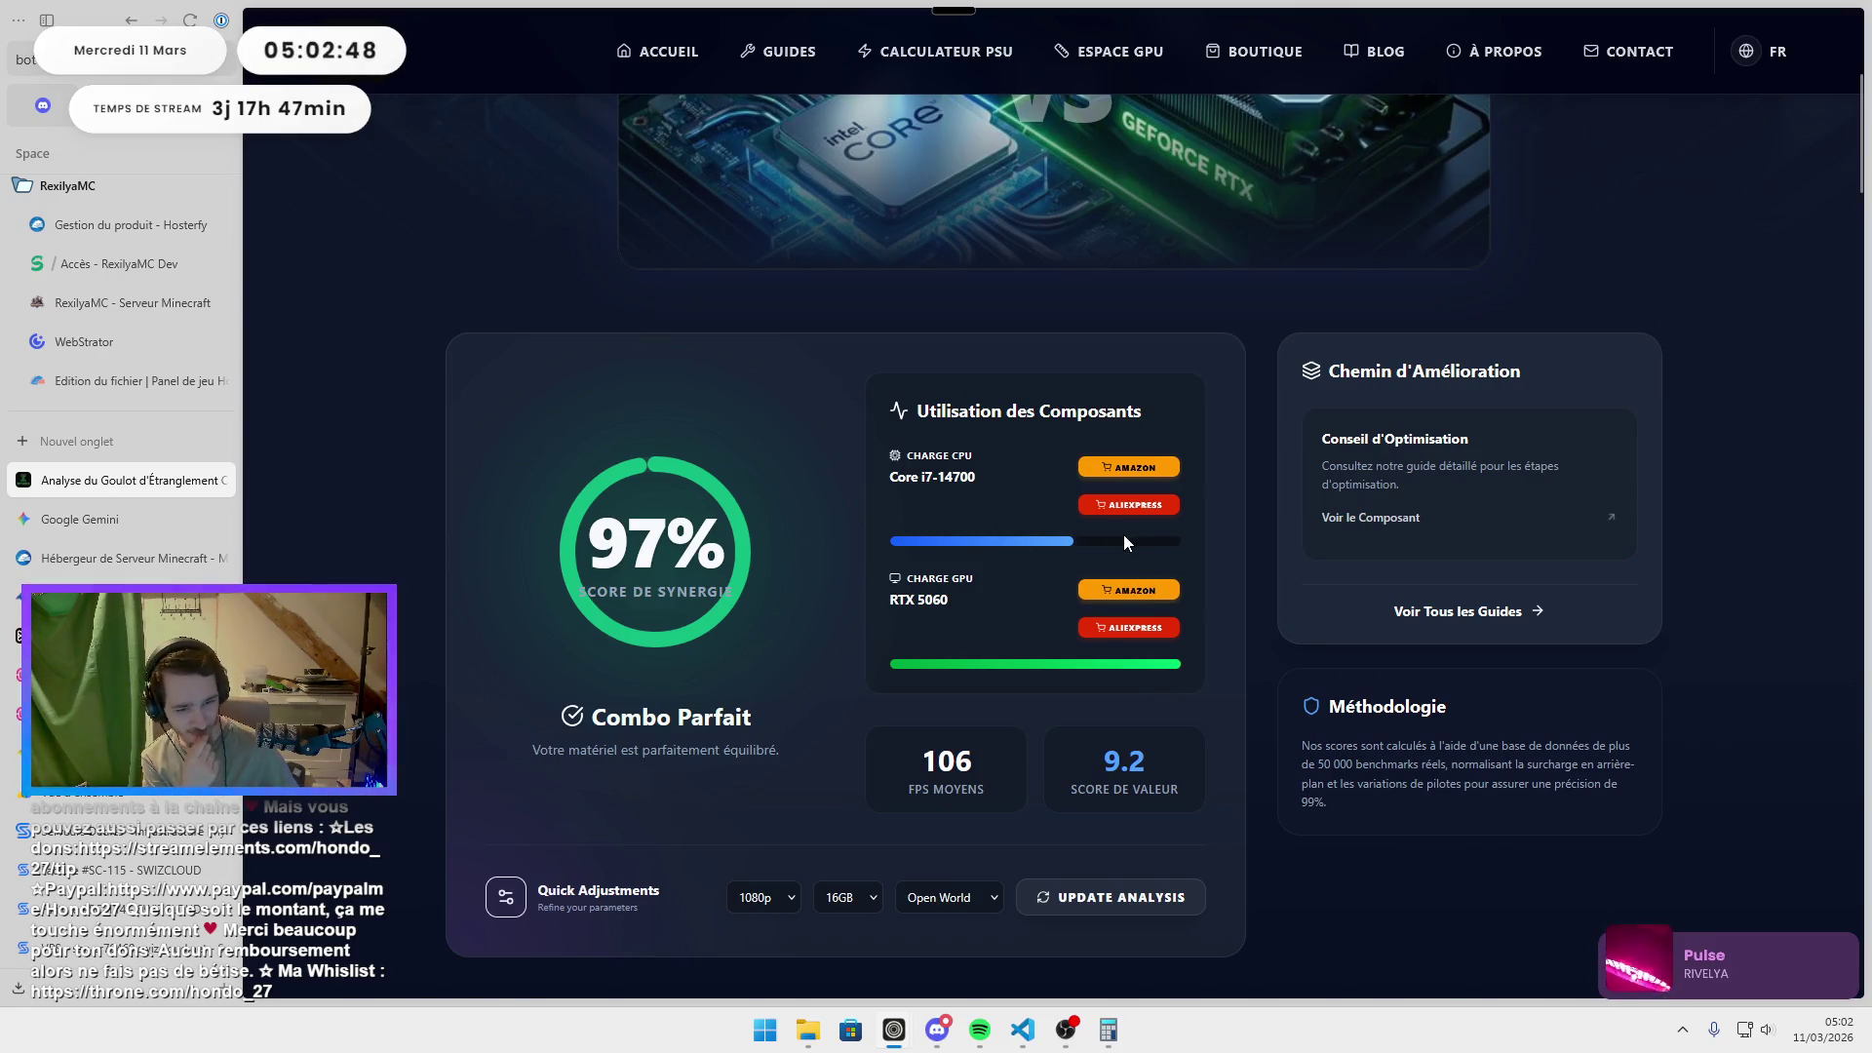
scroll(1390, 582, "up", 5)
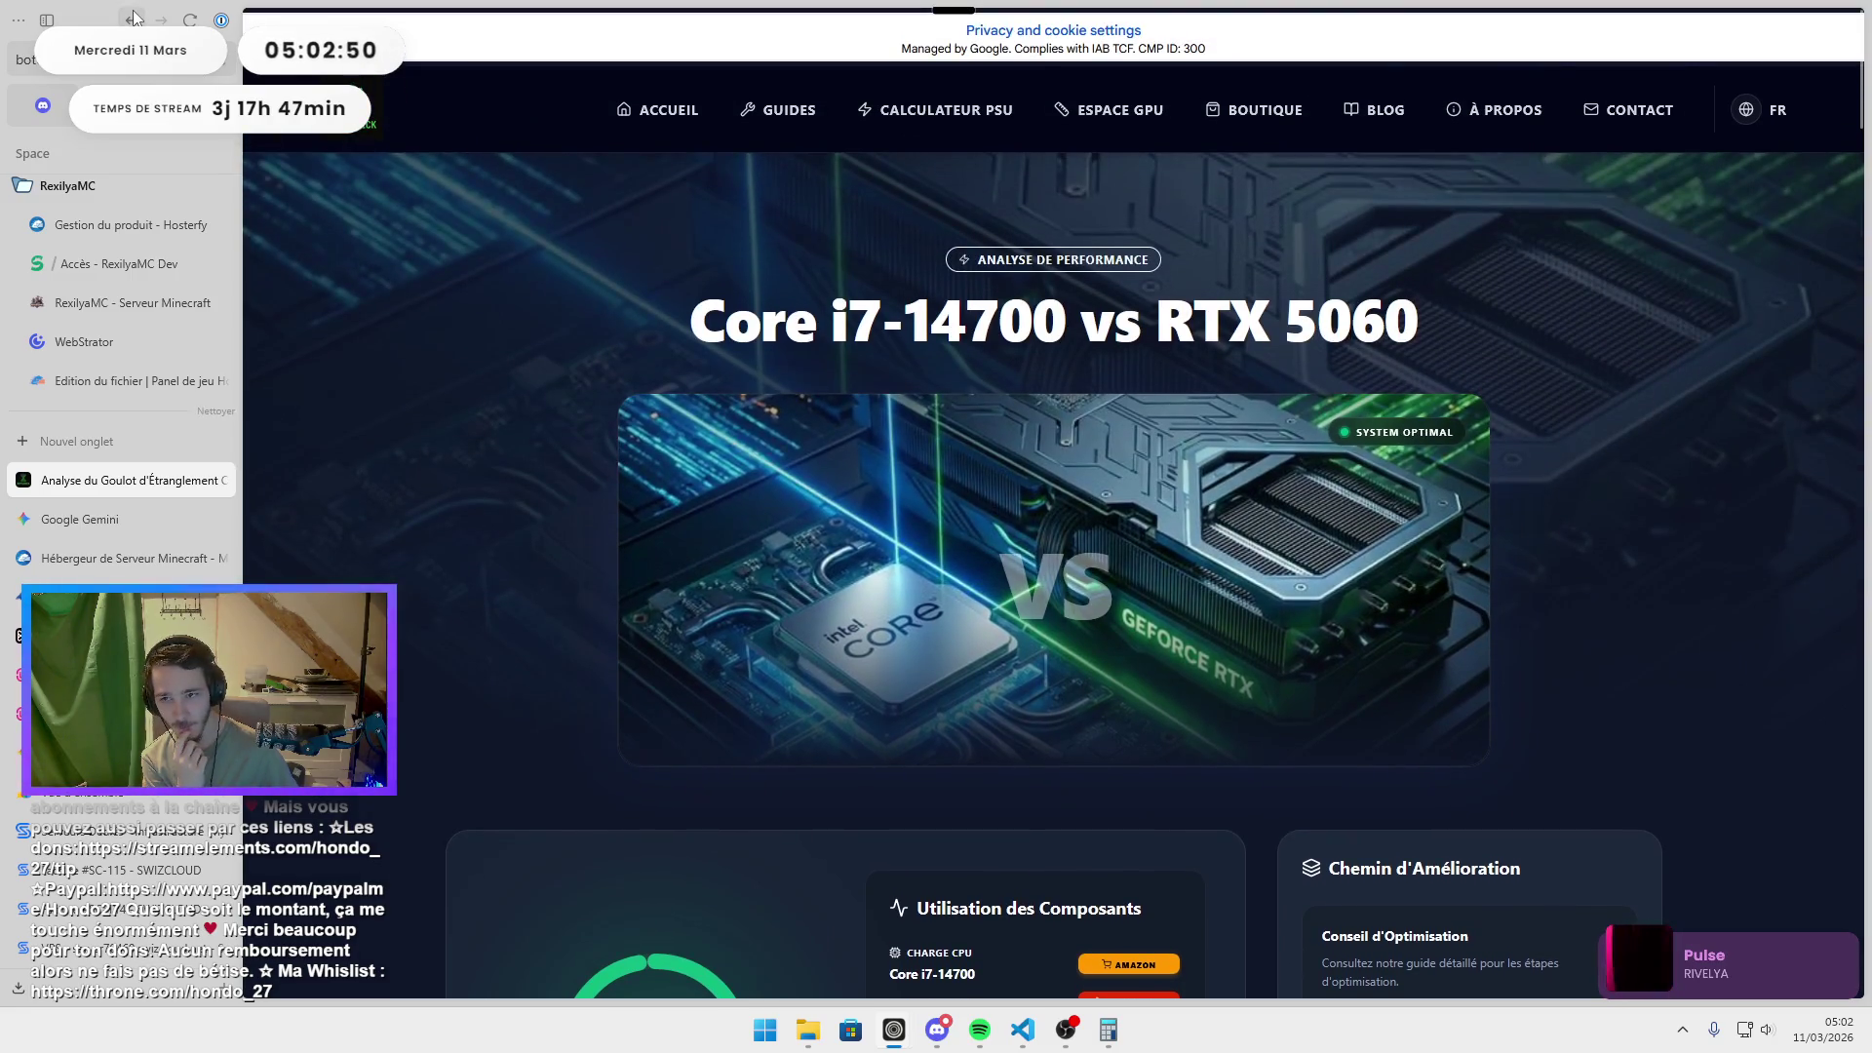
left_click(131, 19)
Choose the Core i5-12400F CPU and RTX 5060 graphics card
left_click(868, 543)
type("i")
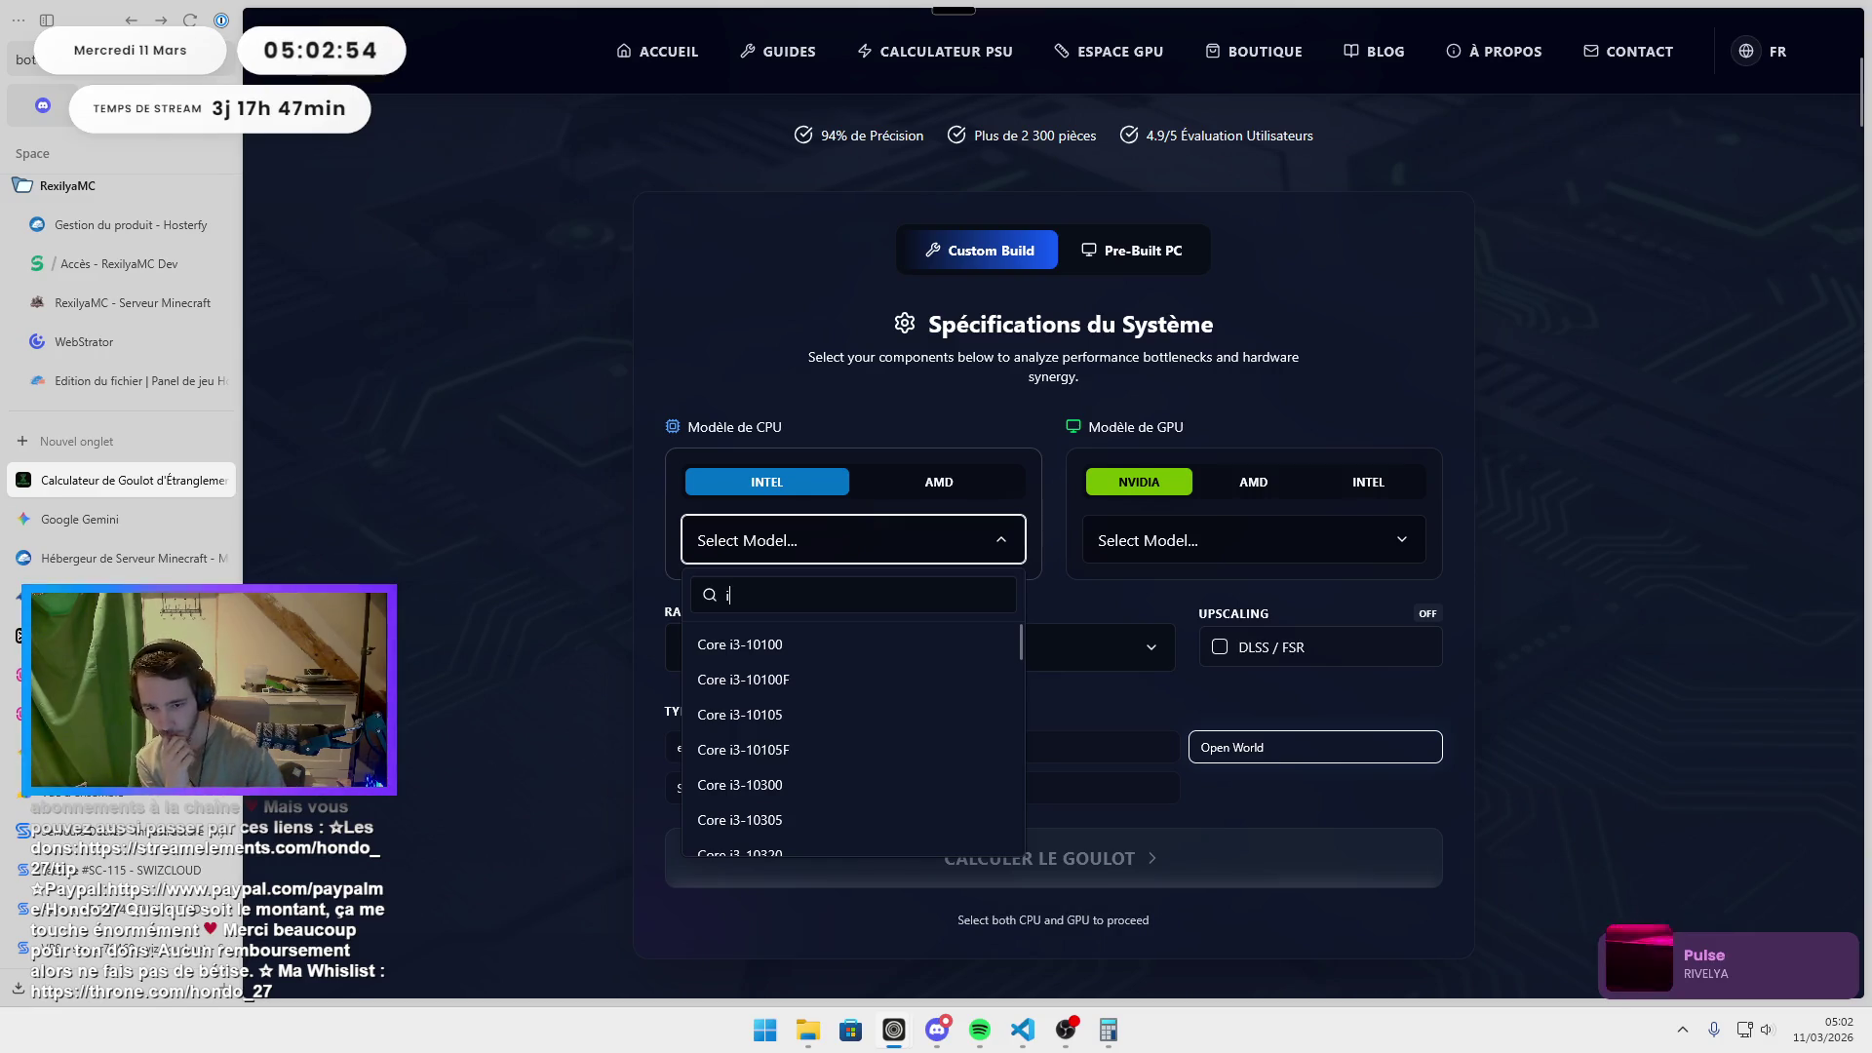
type("5")
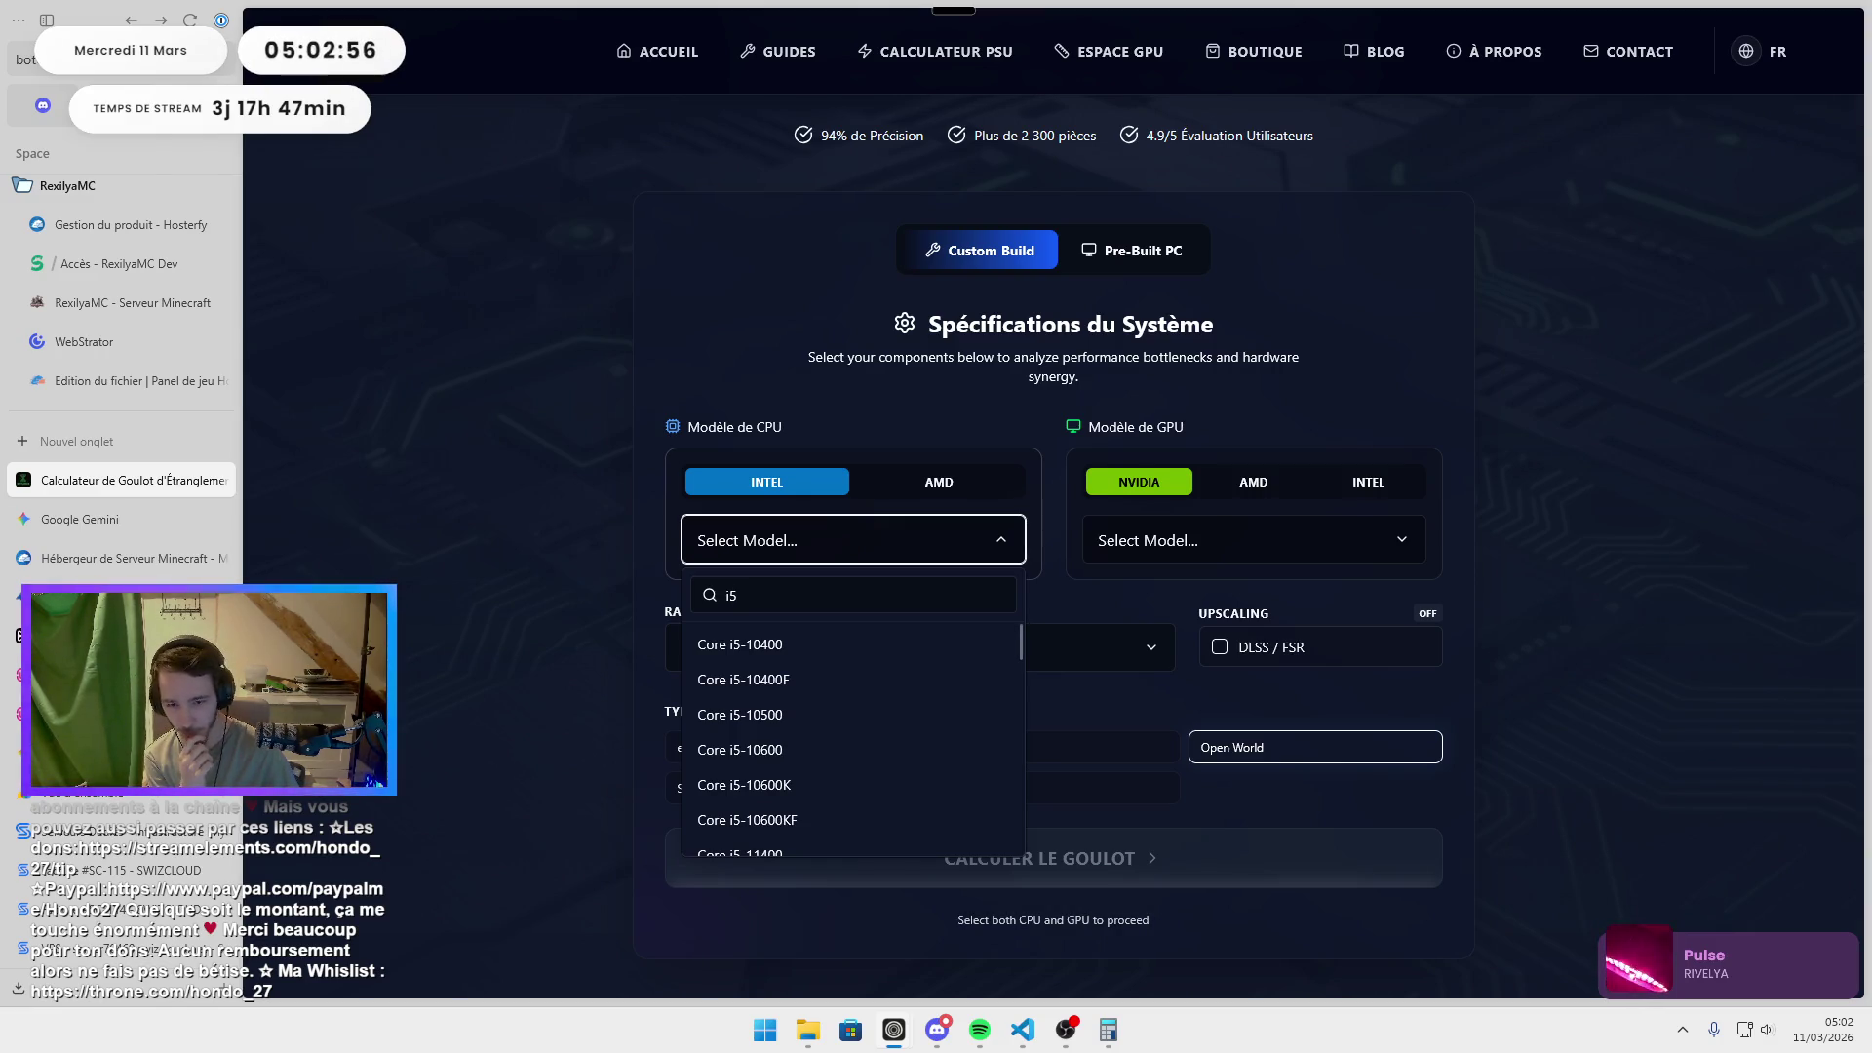
type("-12")
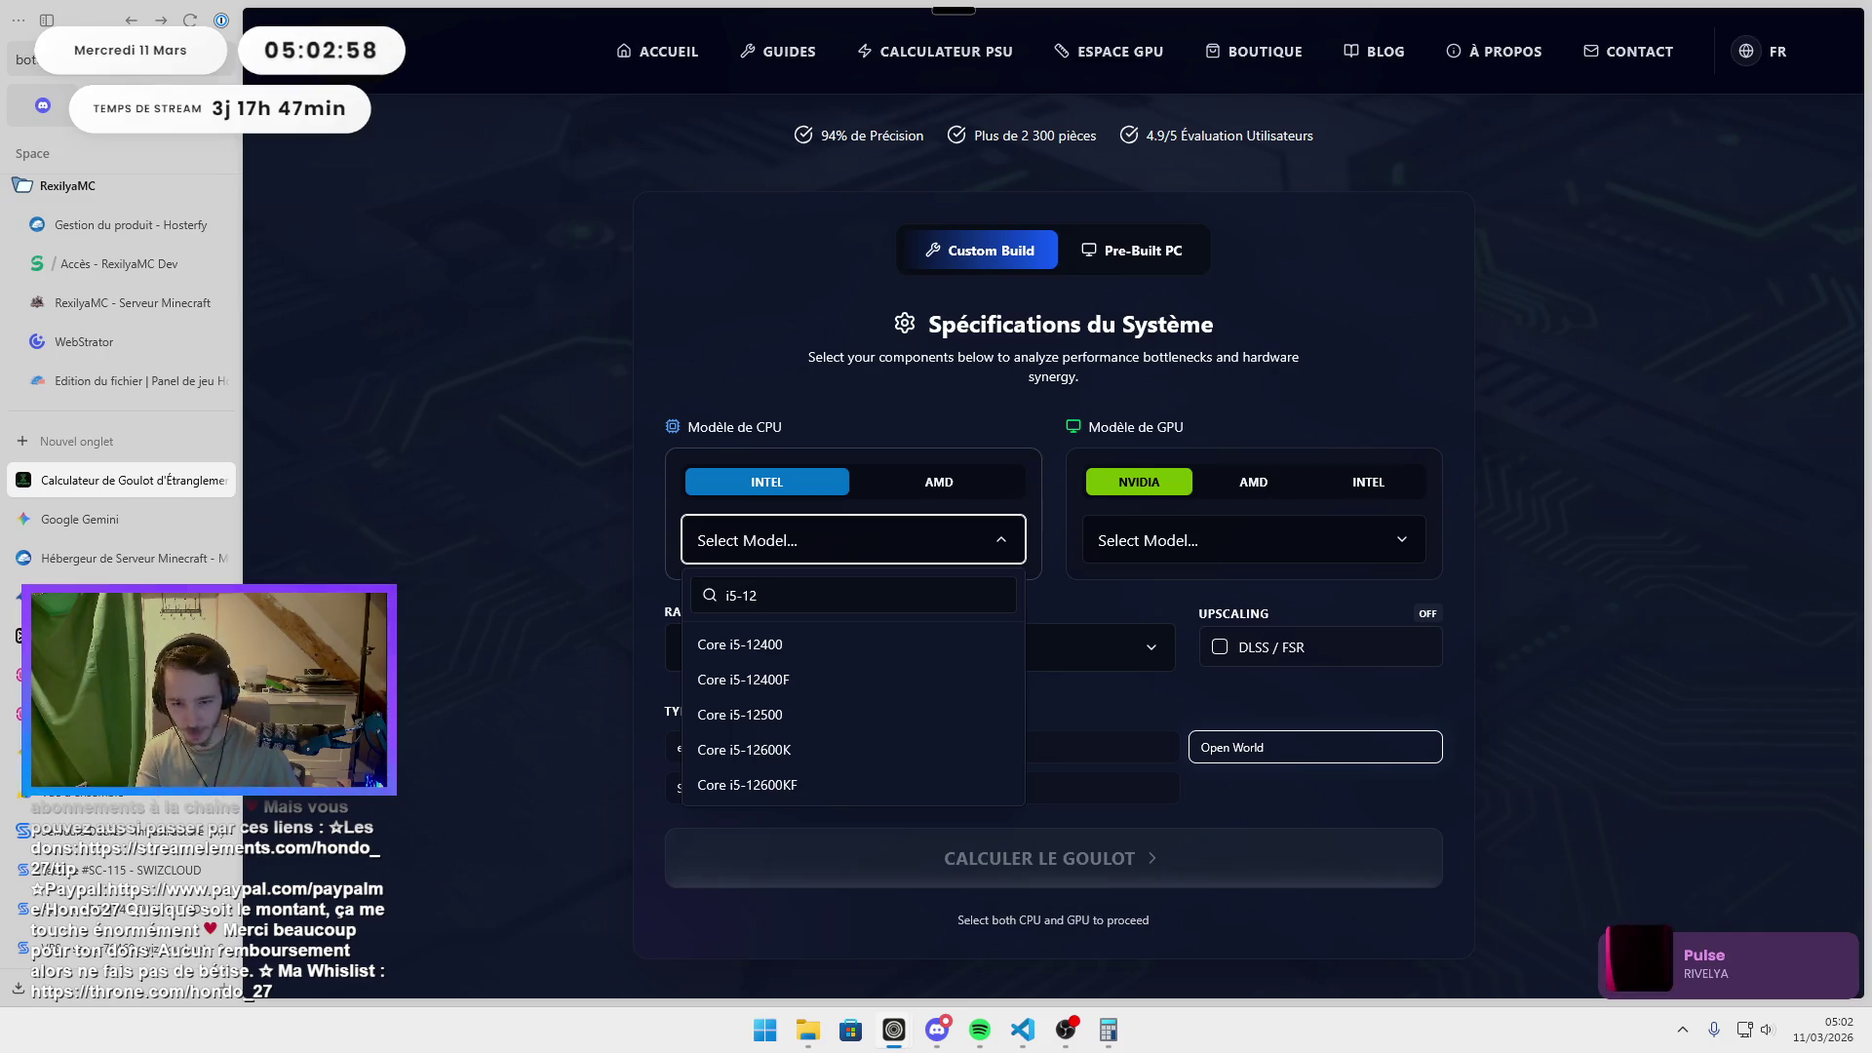
left_click(746, 683)
left_click(1201, 561)
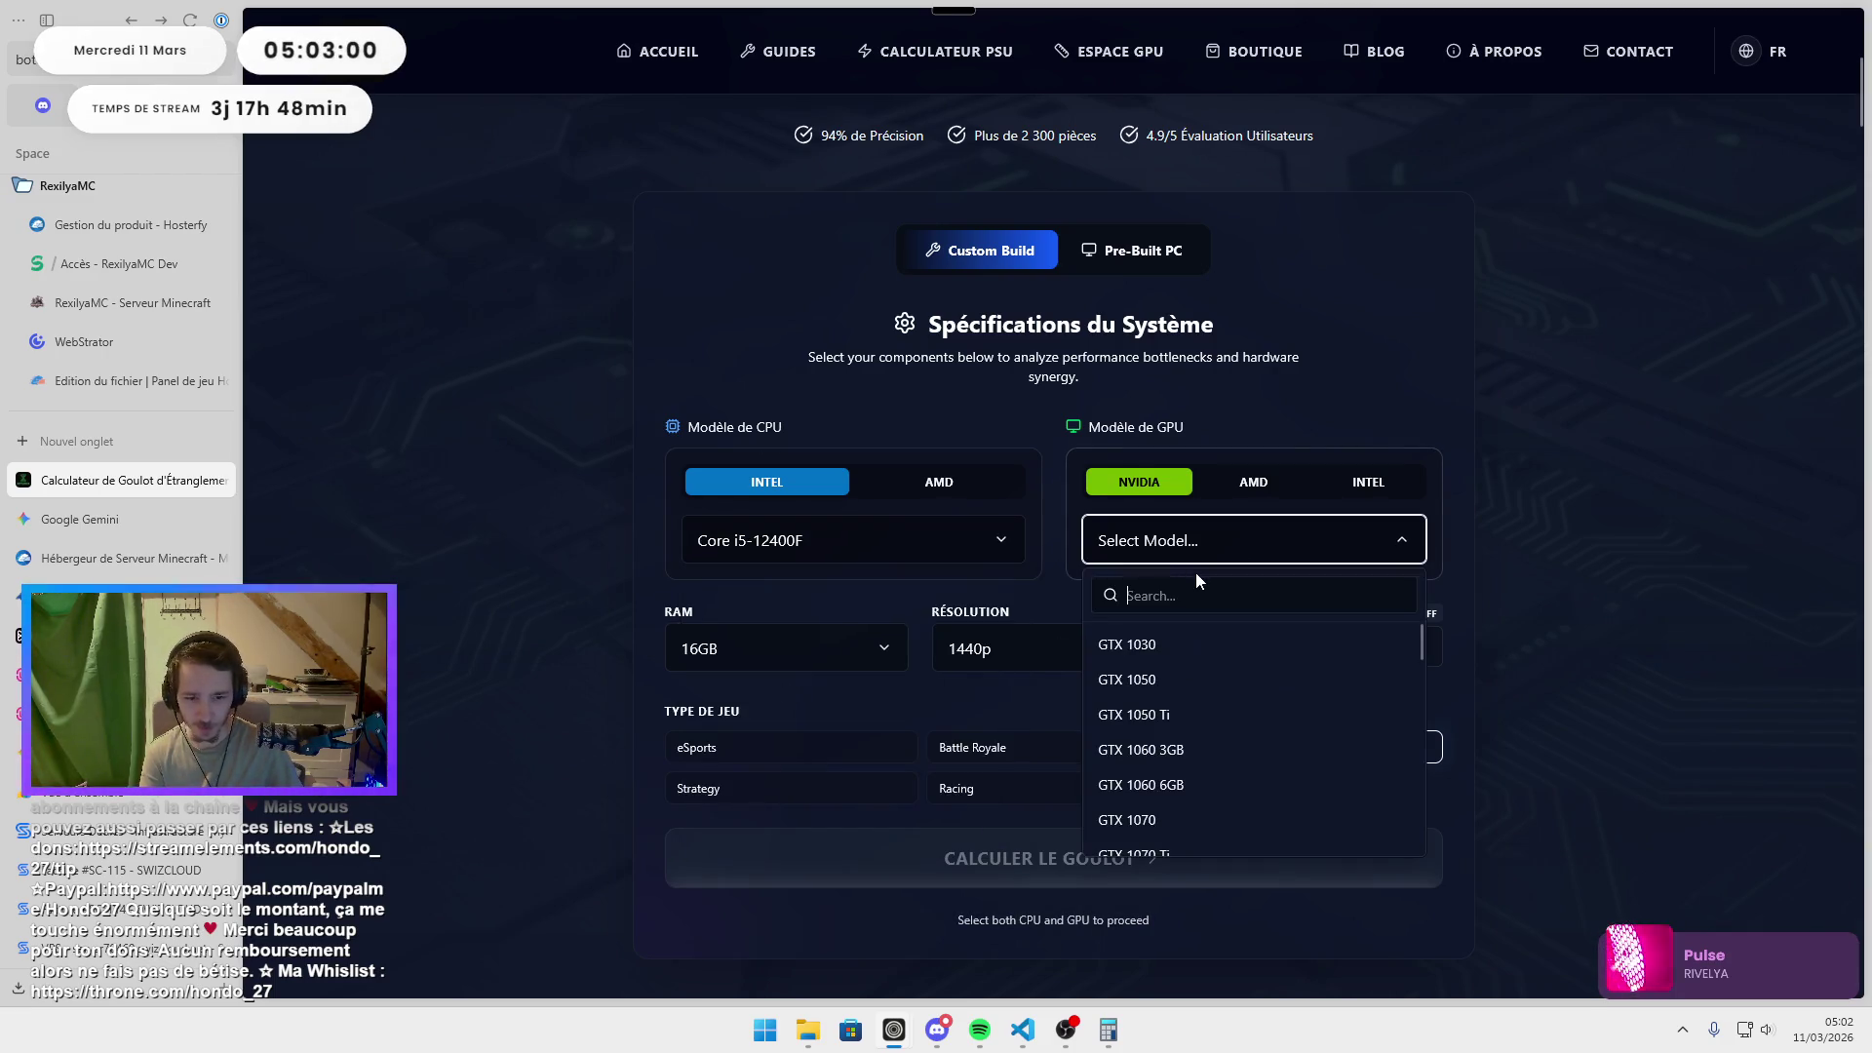
type("rtx 5060")
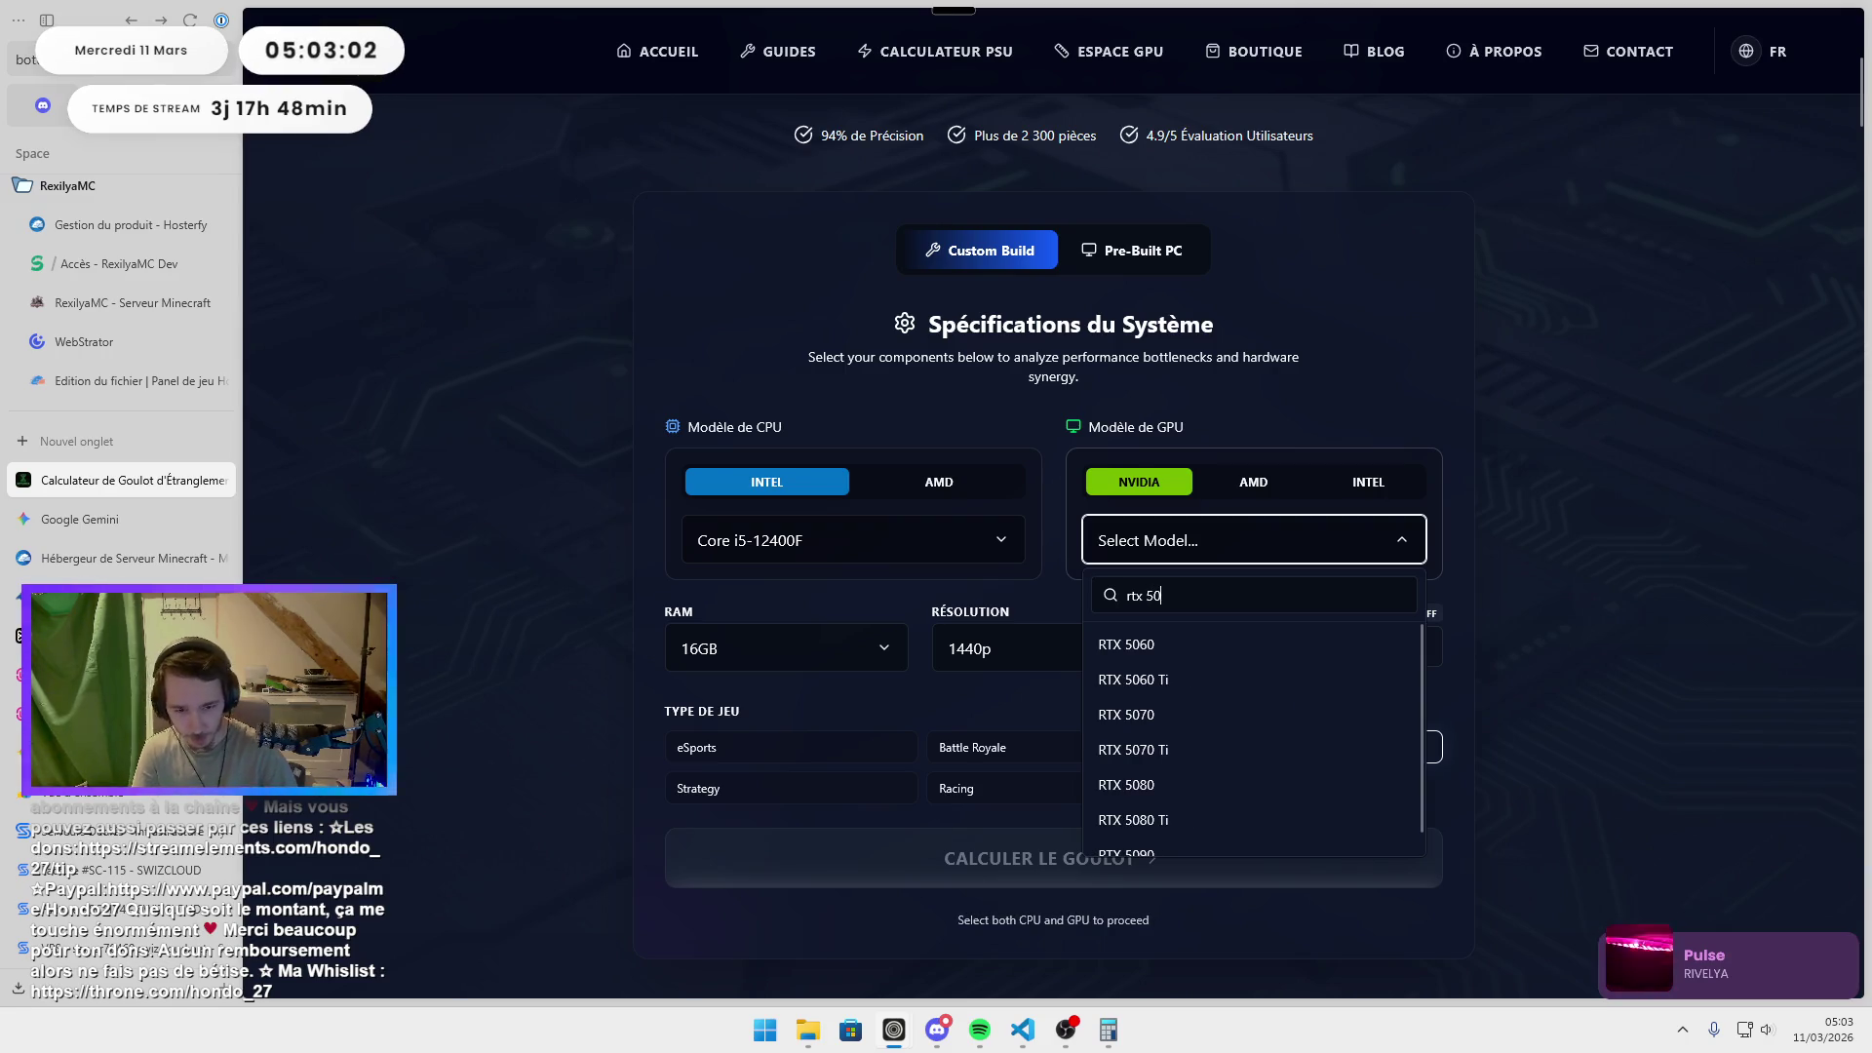
key("Return")
Set resolution to 1080p and RAM to 32GB, then run the calculation
left_click(1009, 660)
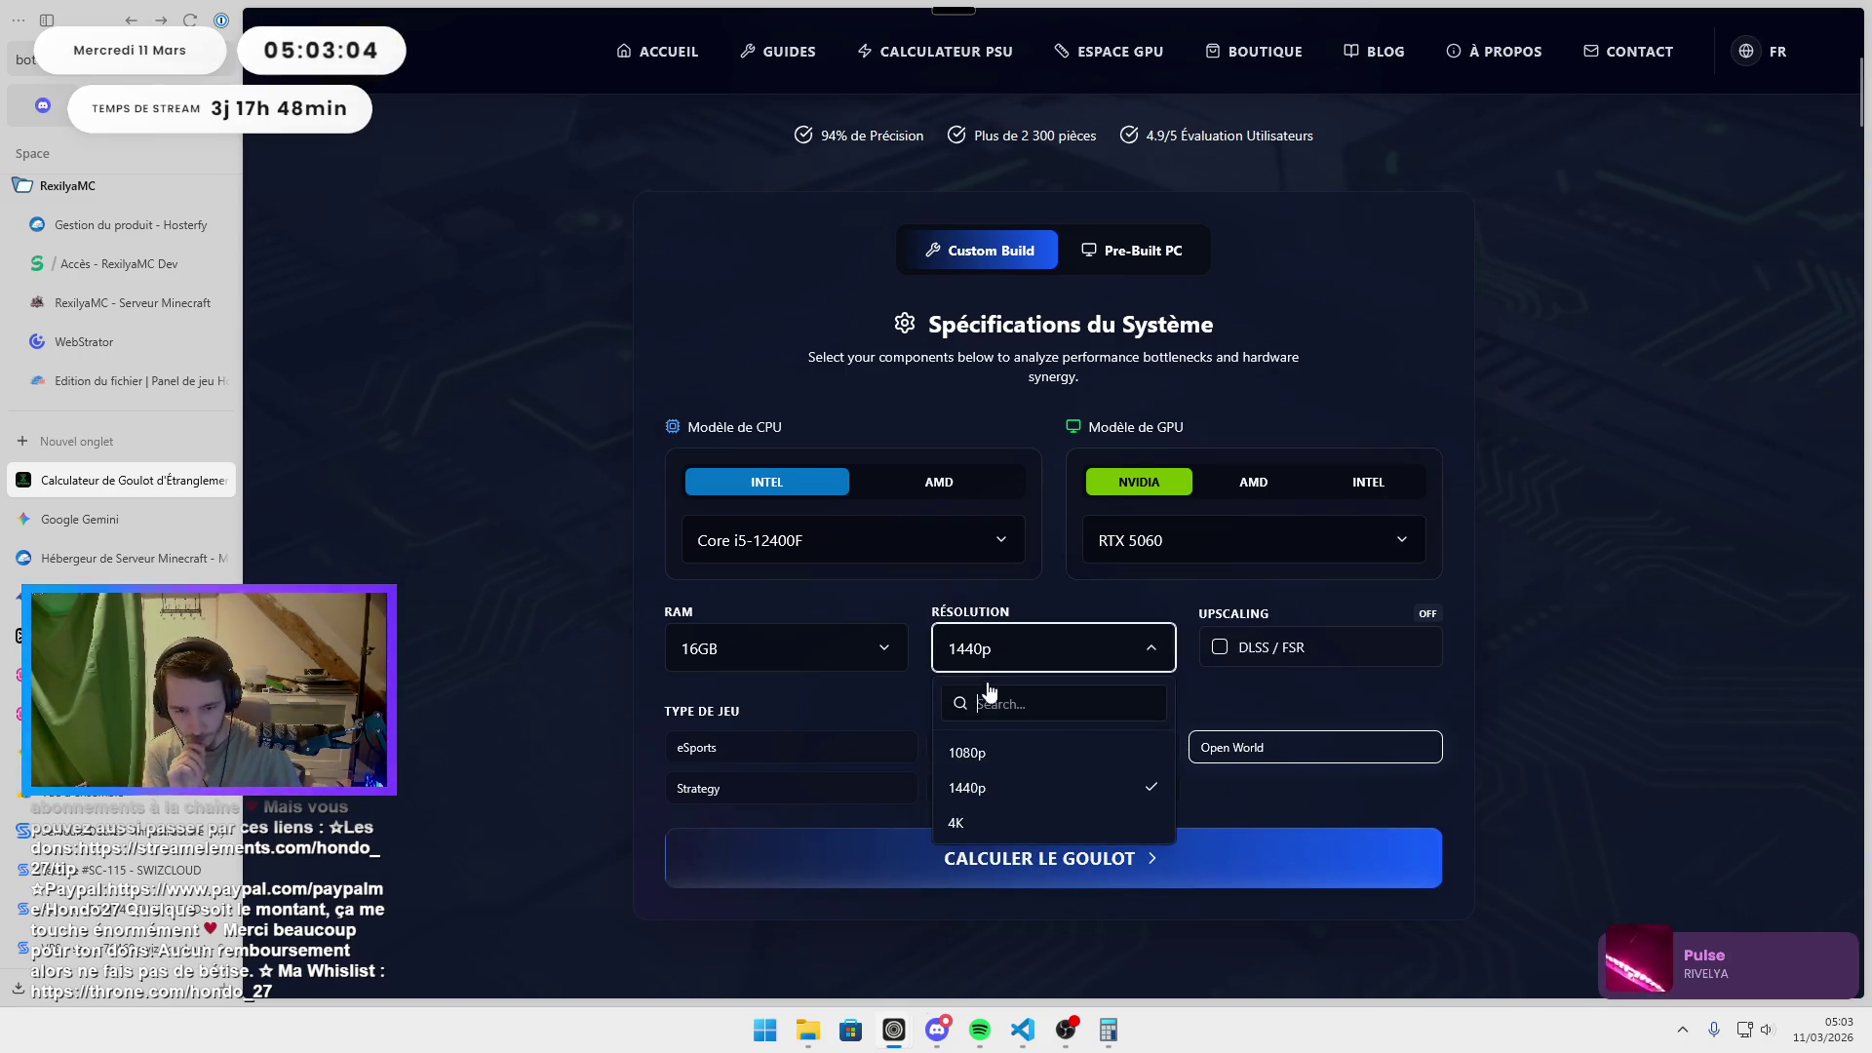
left_click(979, 756)
left_click(743, 656)
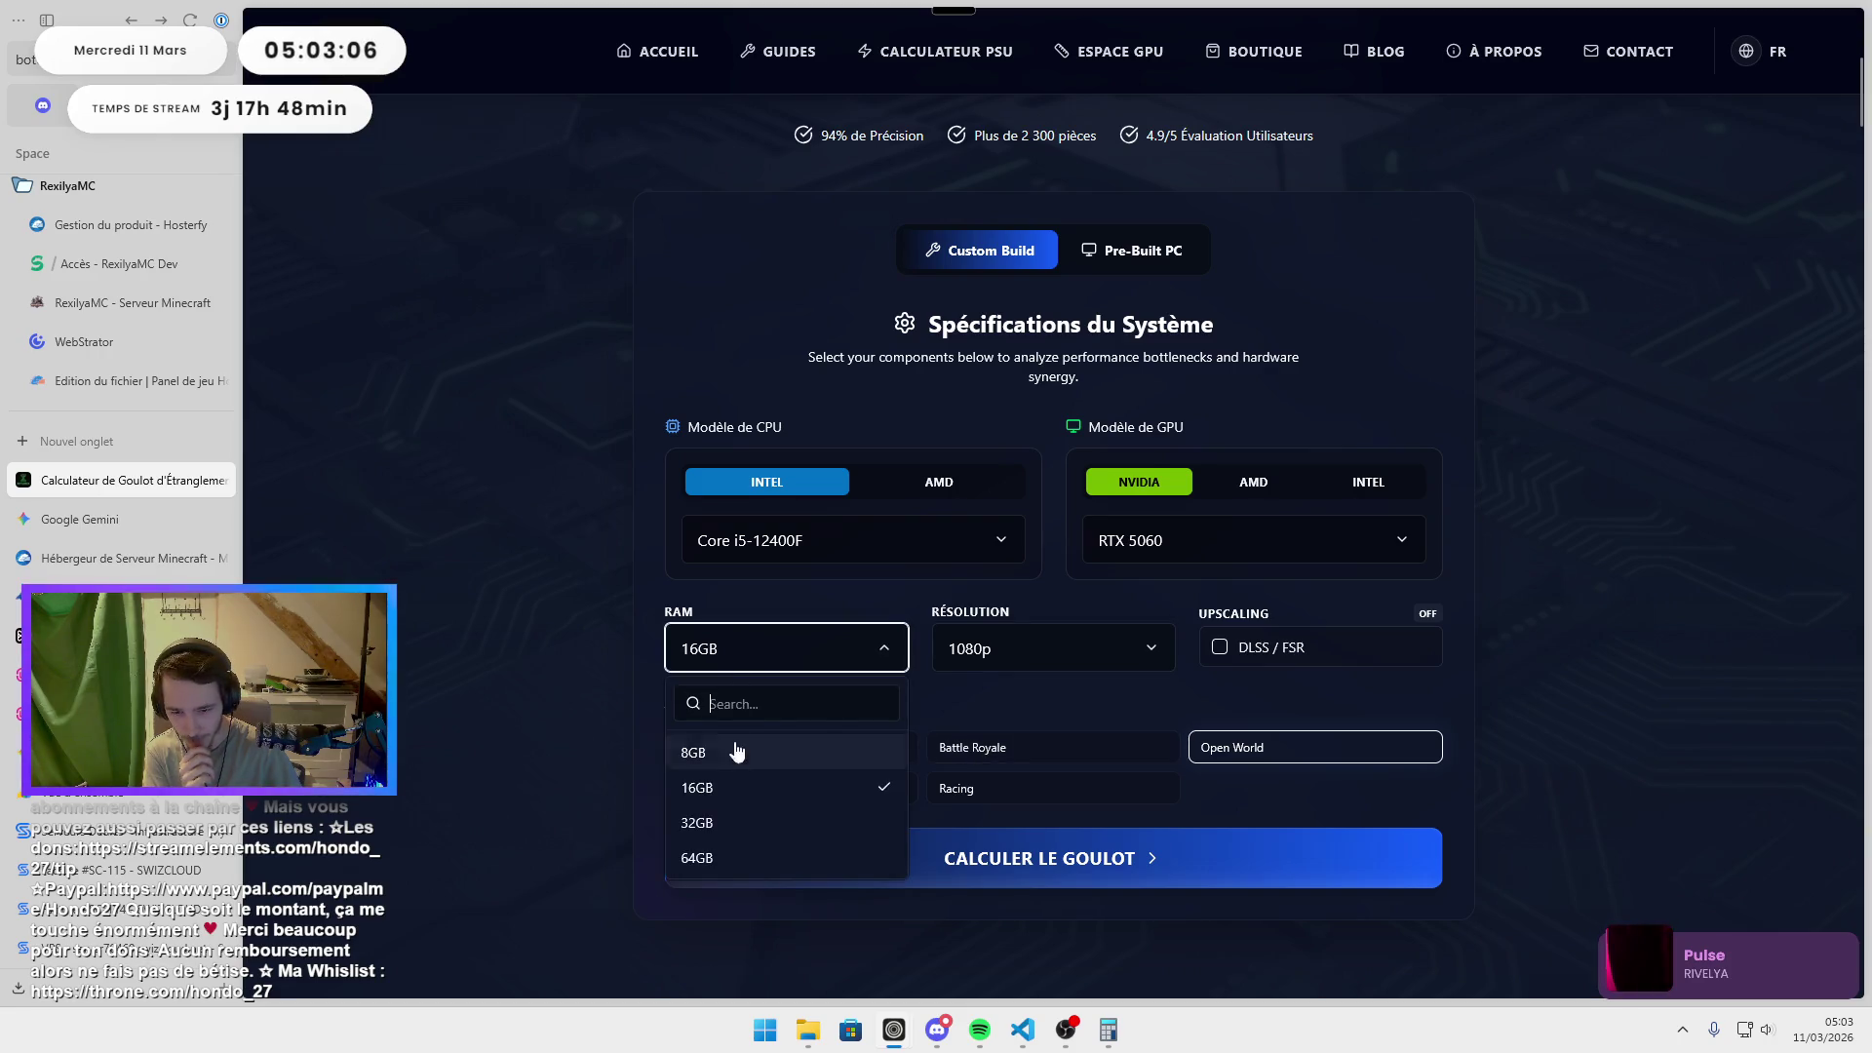
left_click(698, 822)
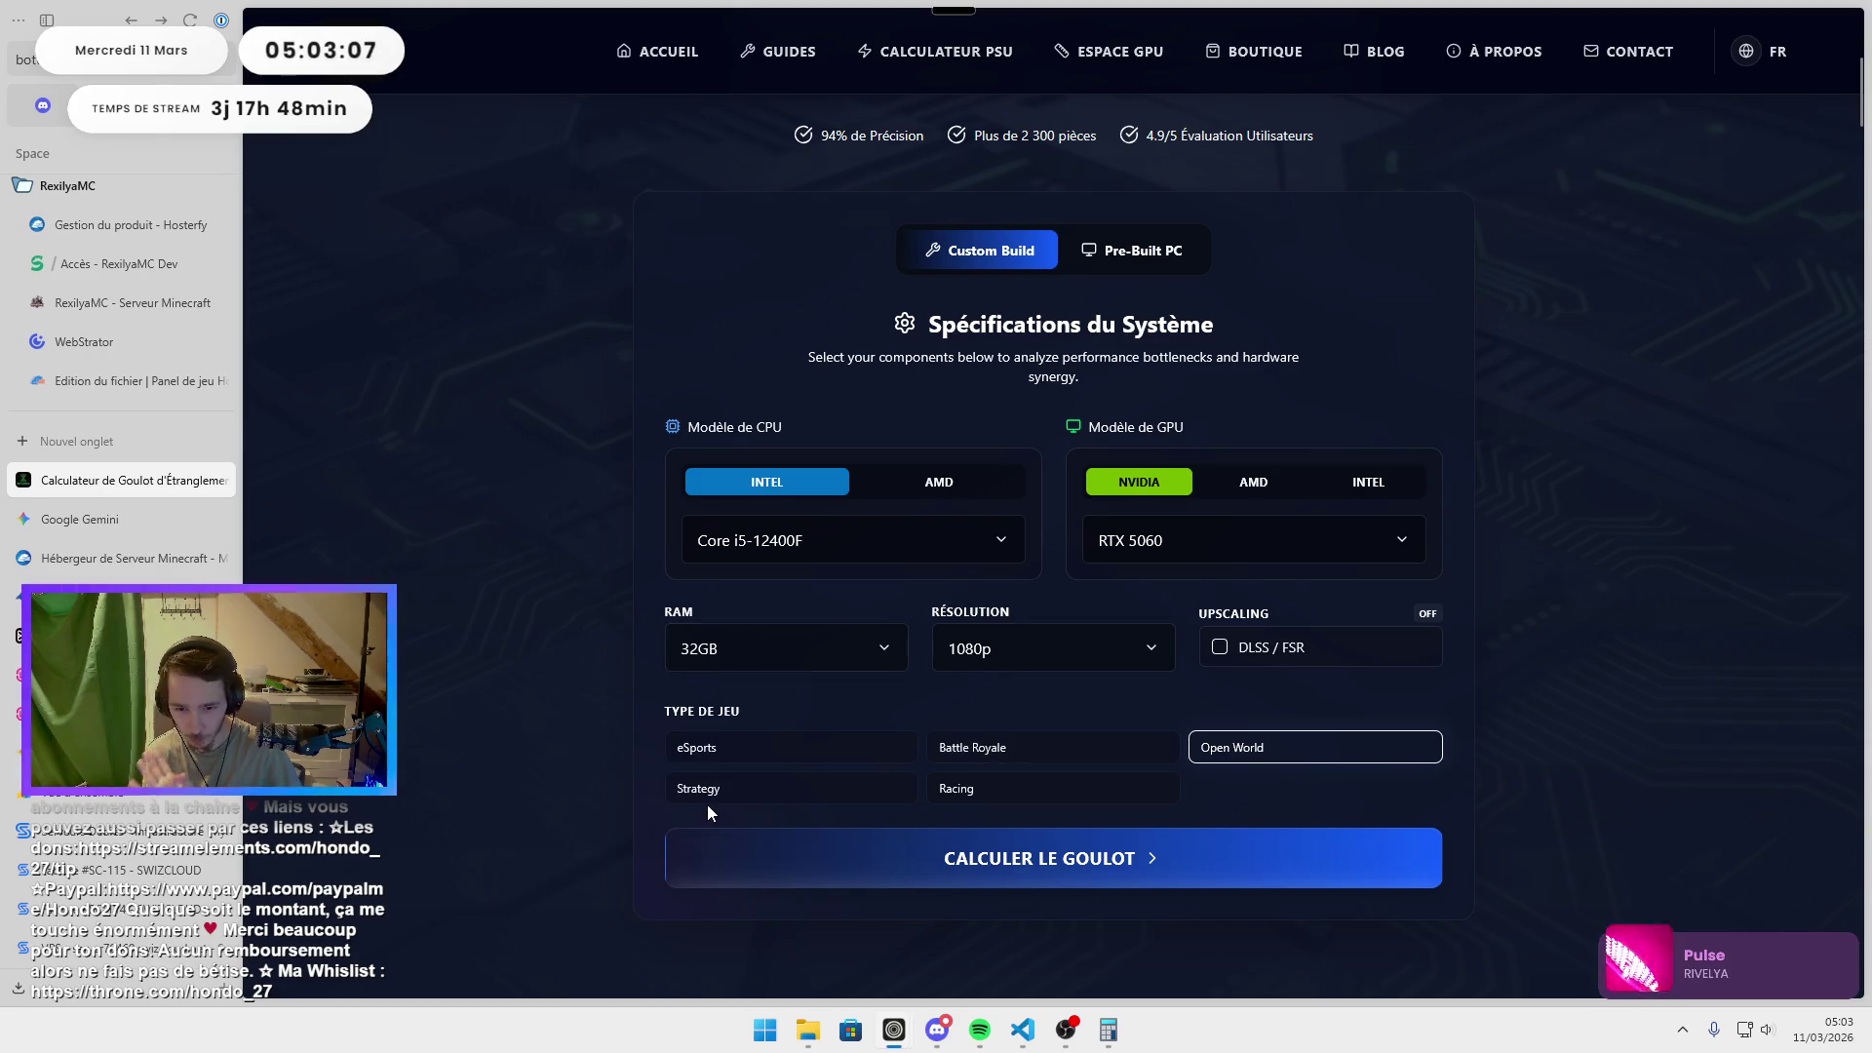
left_click(1154, 860)
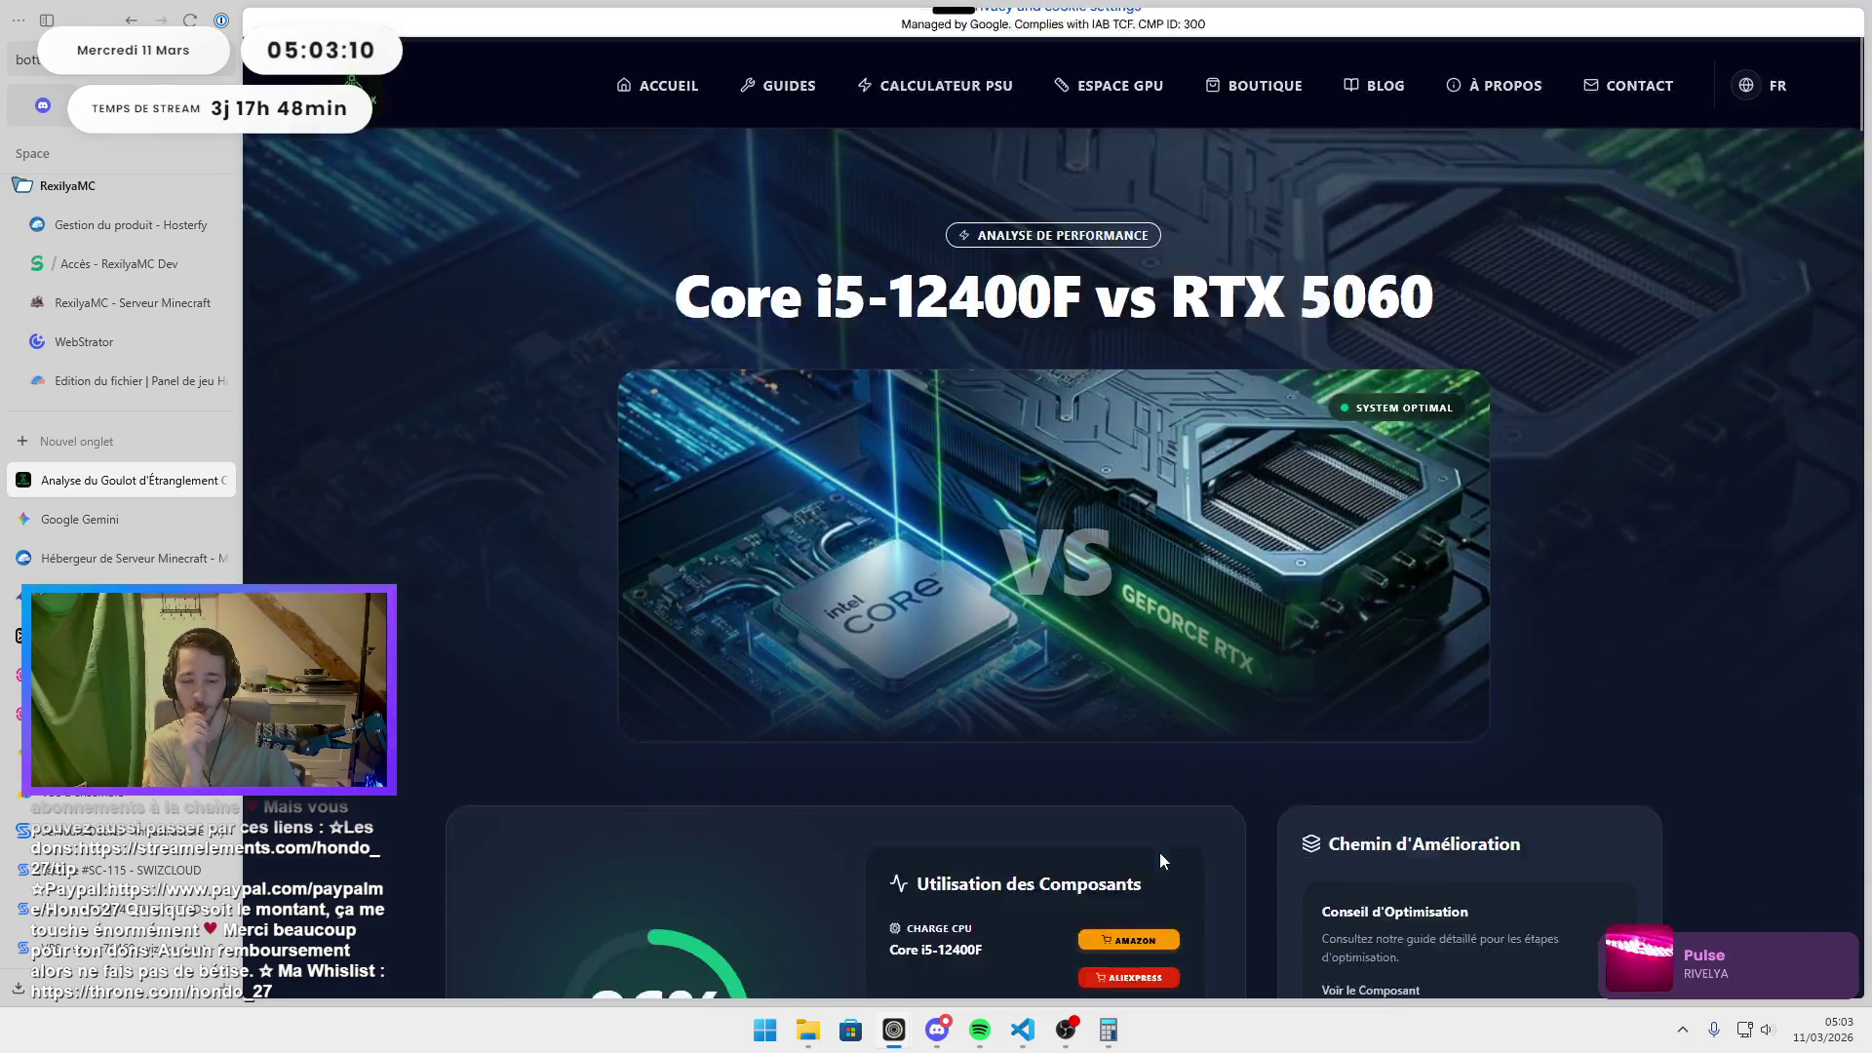
Rerun the i5-12400F vs RTX 5060 analysis with 16GB RAM, then again with 32GB
scroll(1138, 793, "down", 5)
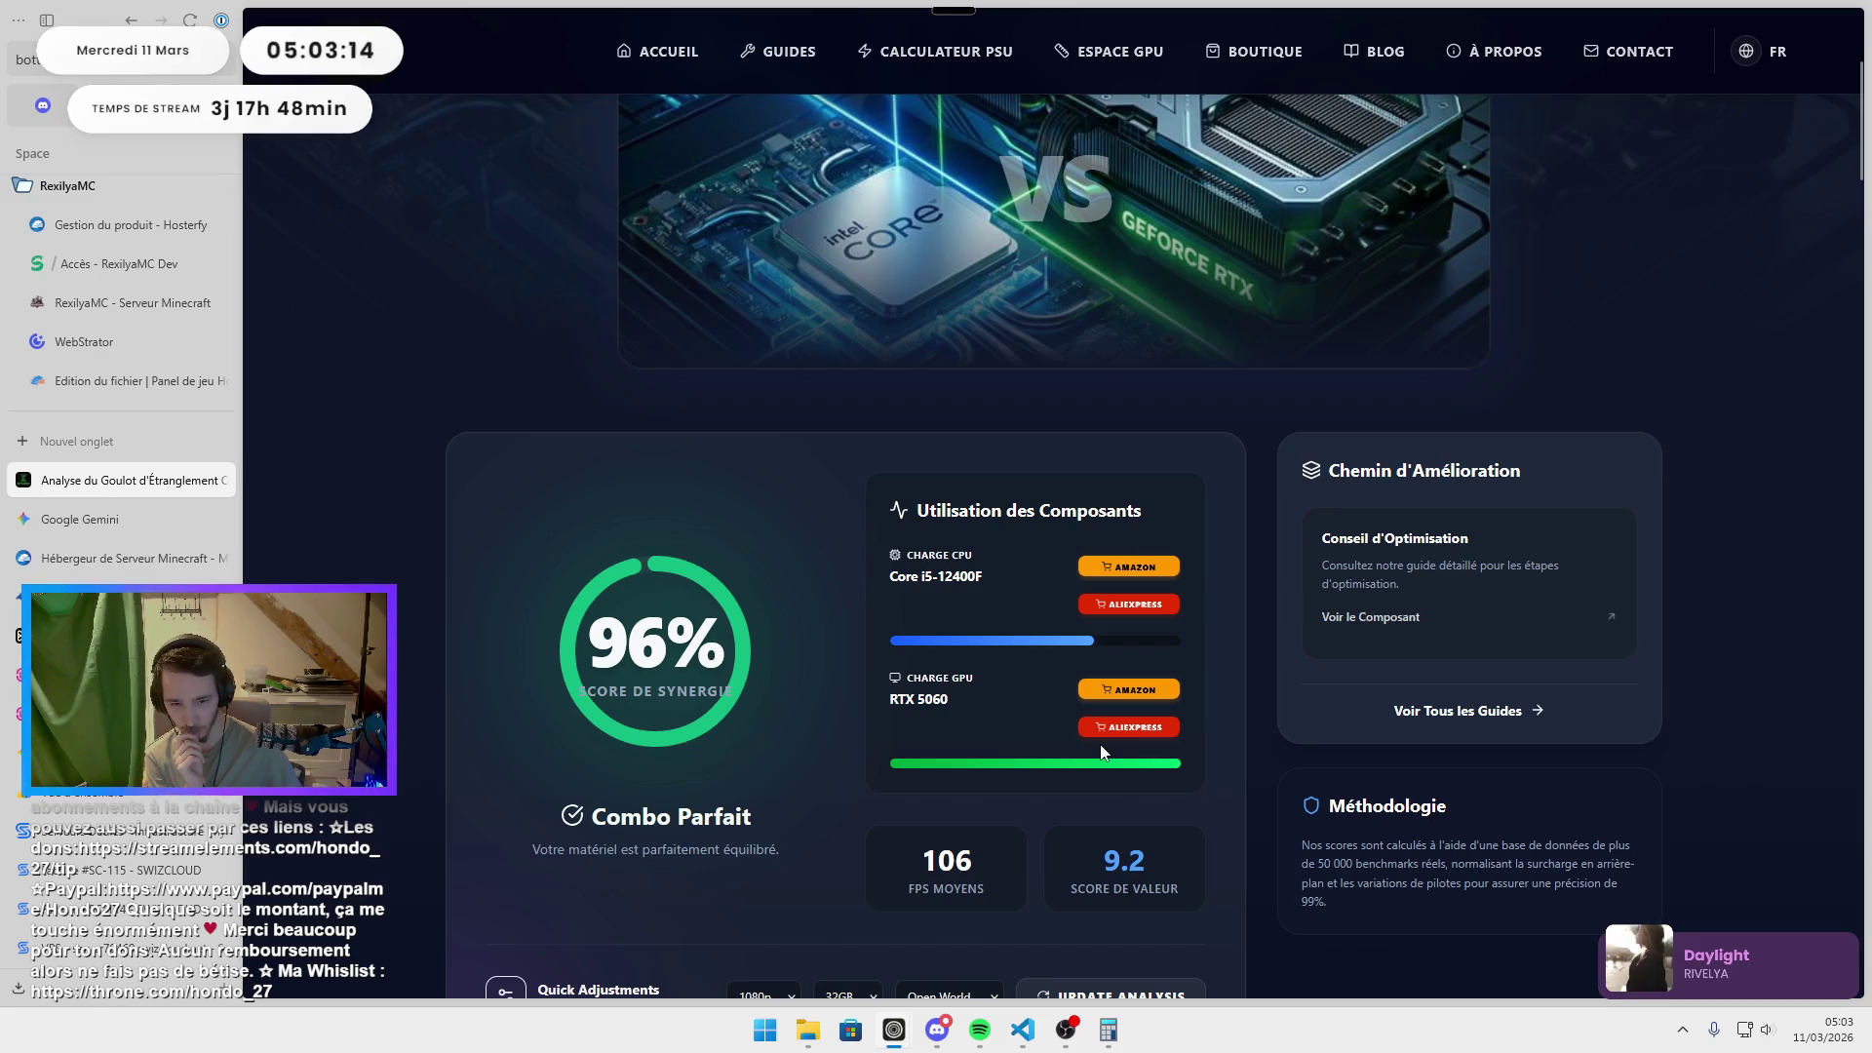
scroll(1100, 746, "down", 1)
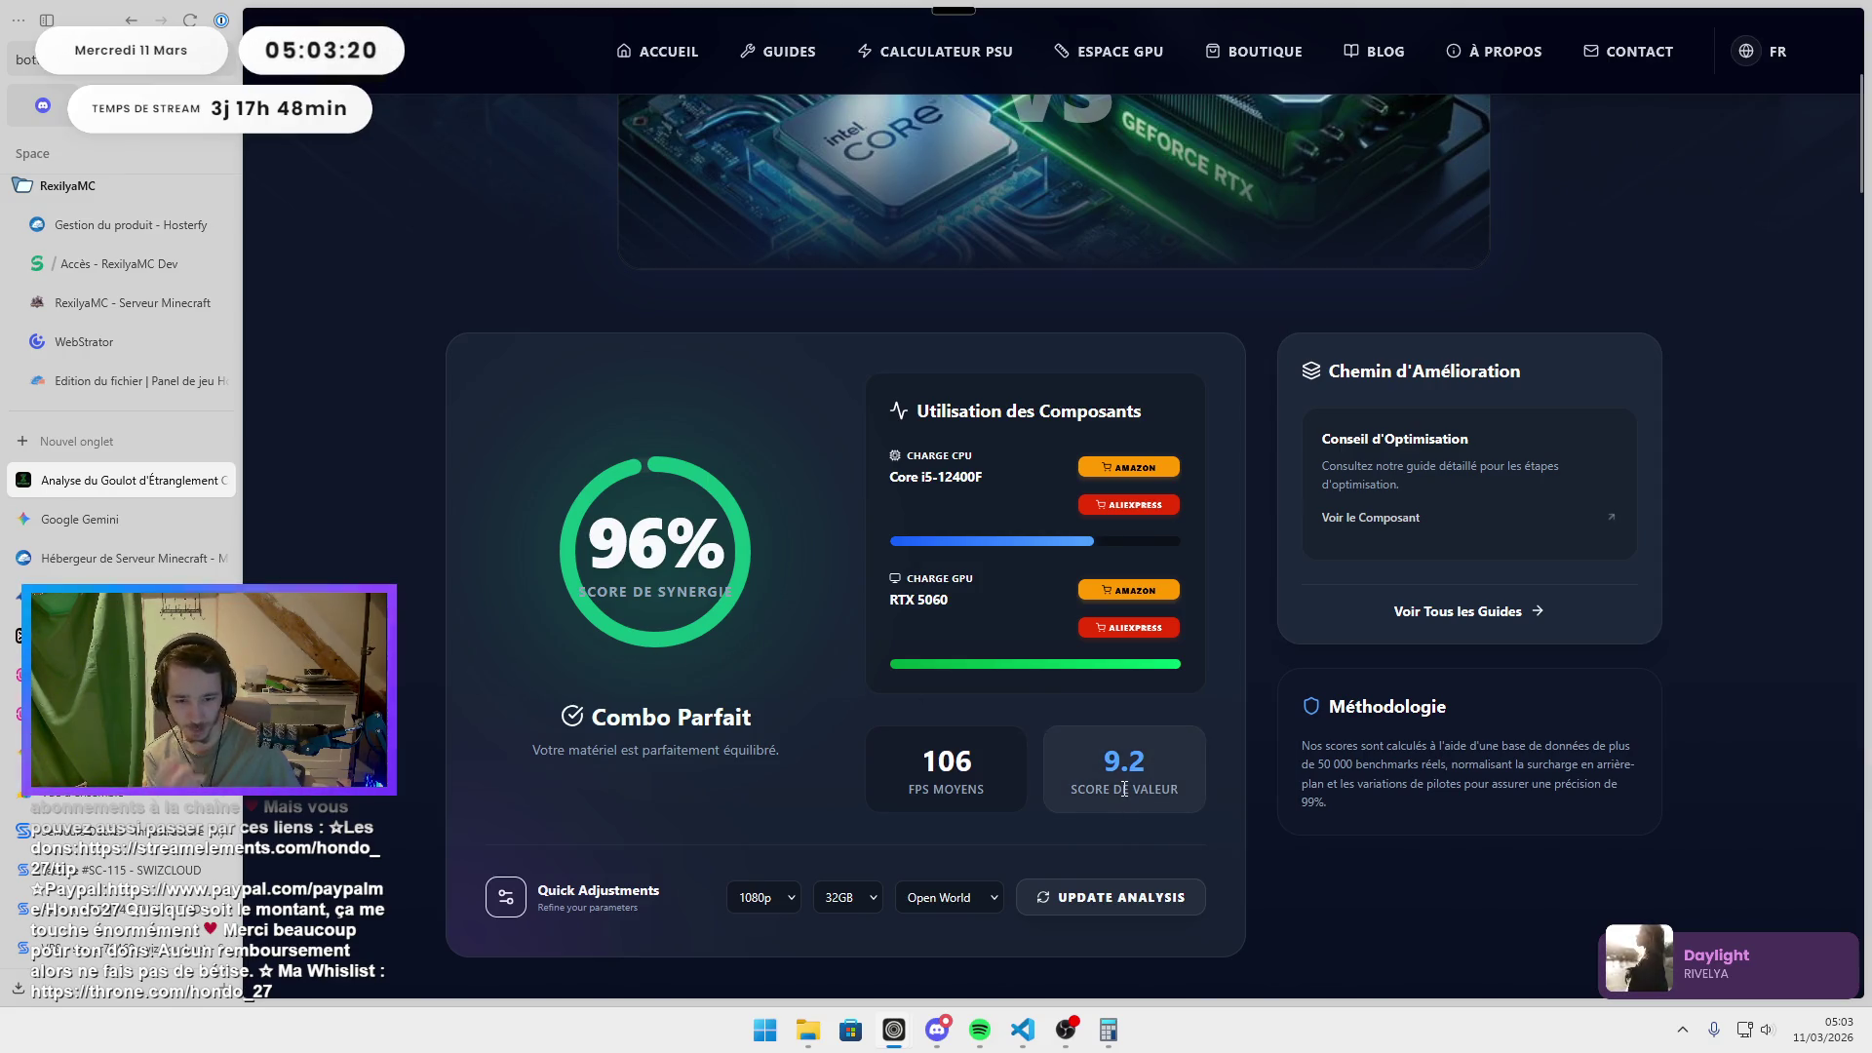
scroll(975, 770, "down", 1)
left_click(869, 798)
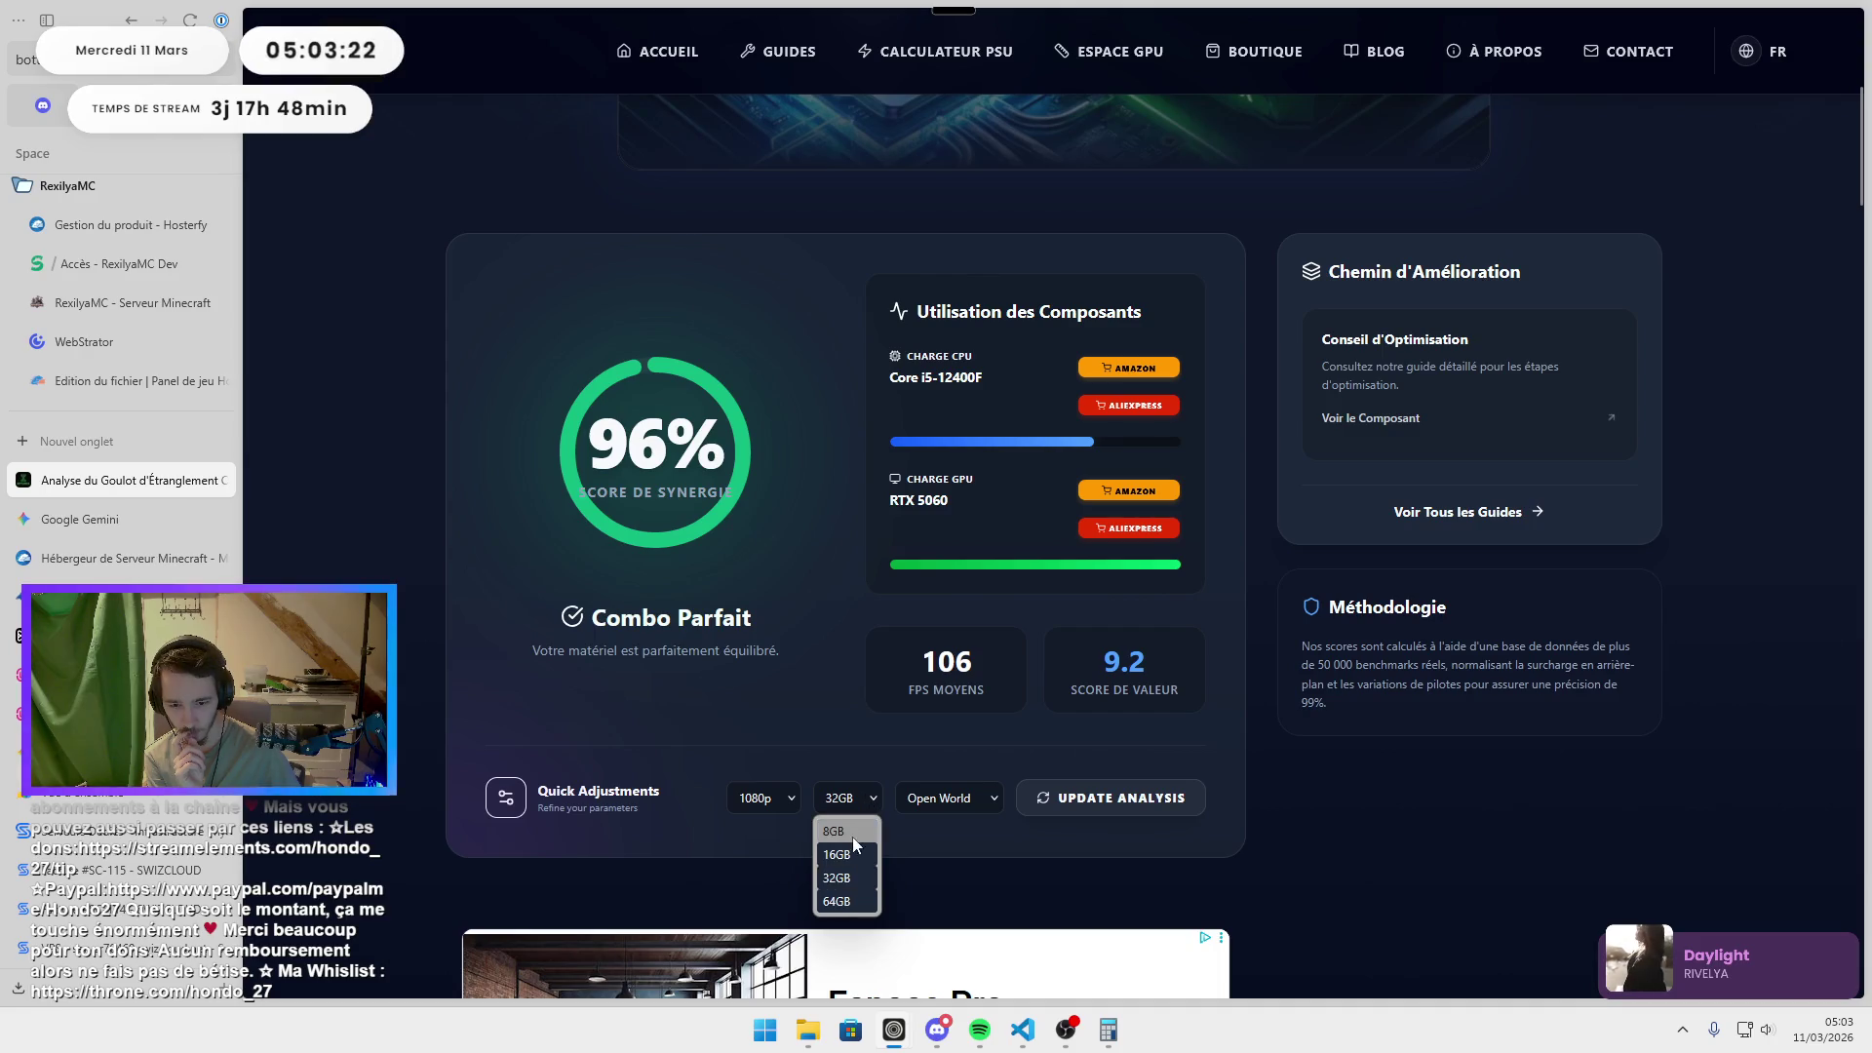
left_click(847, 849)
left_click(1099, 798)
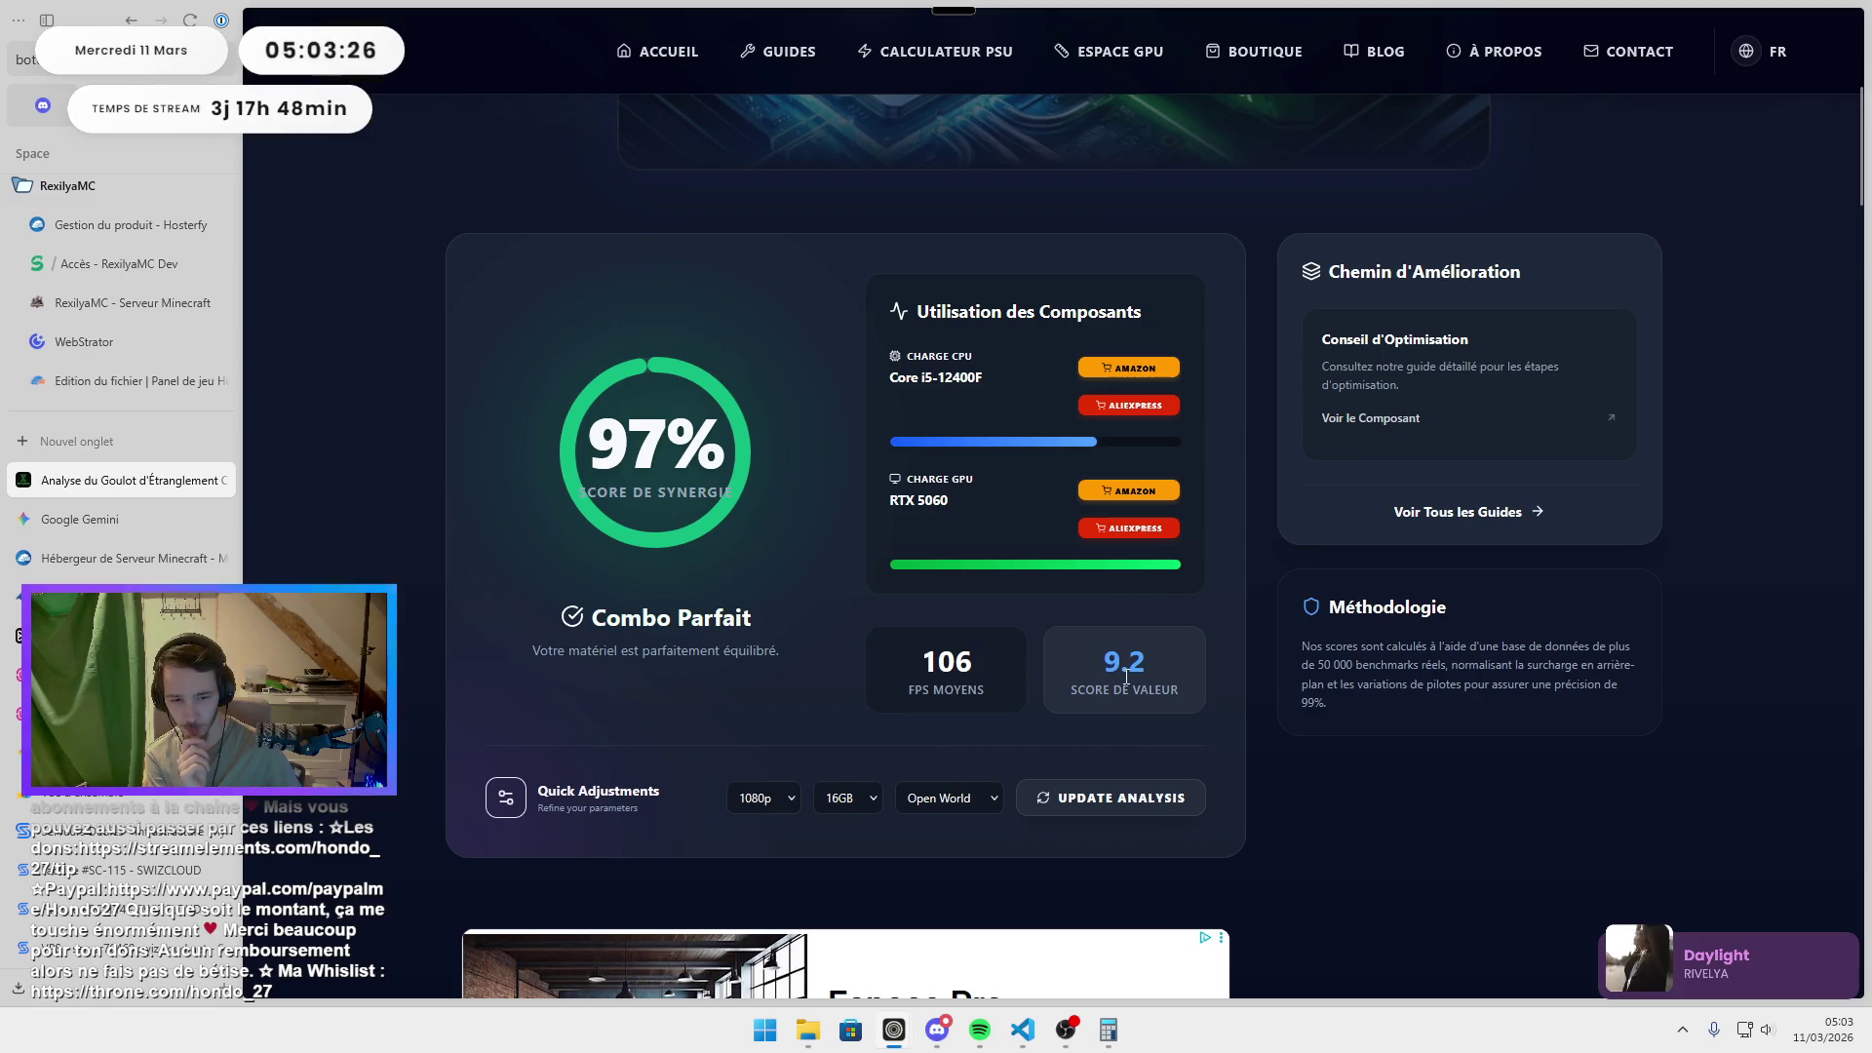
left_click(865, 799)
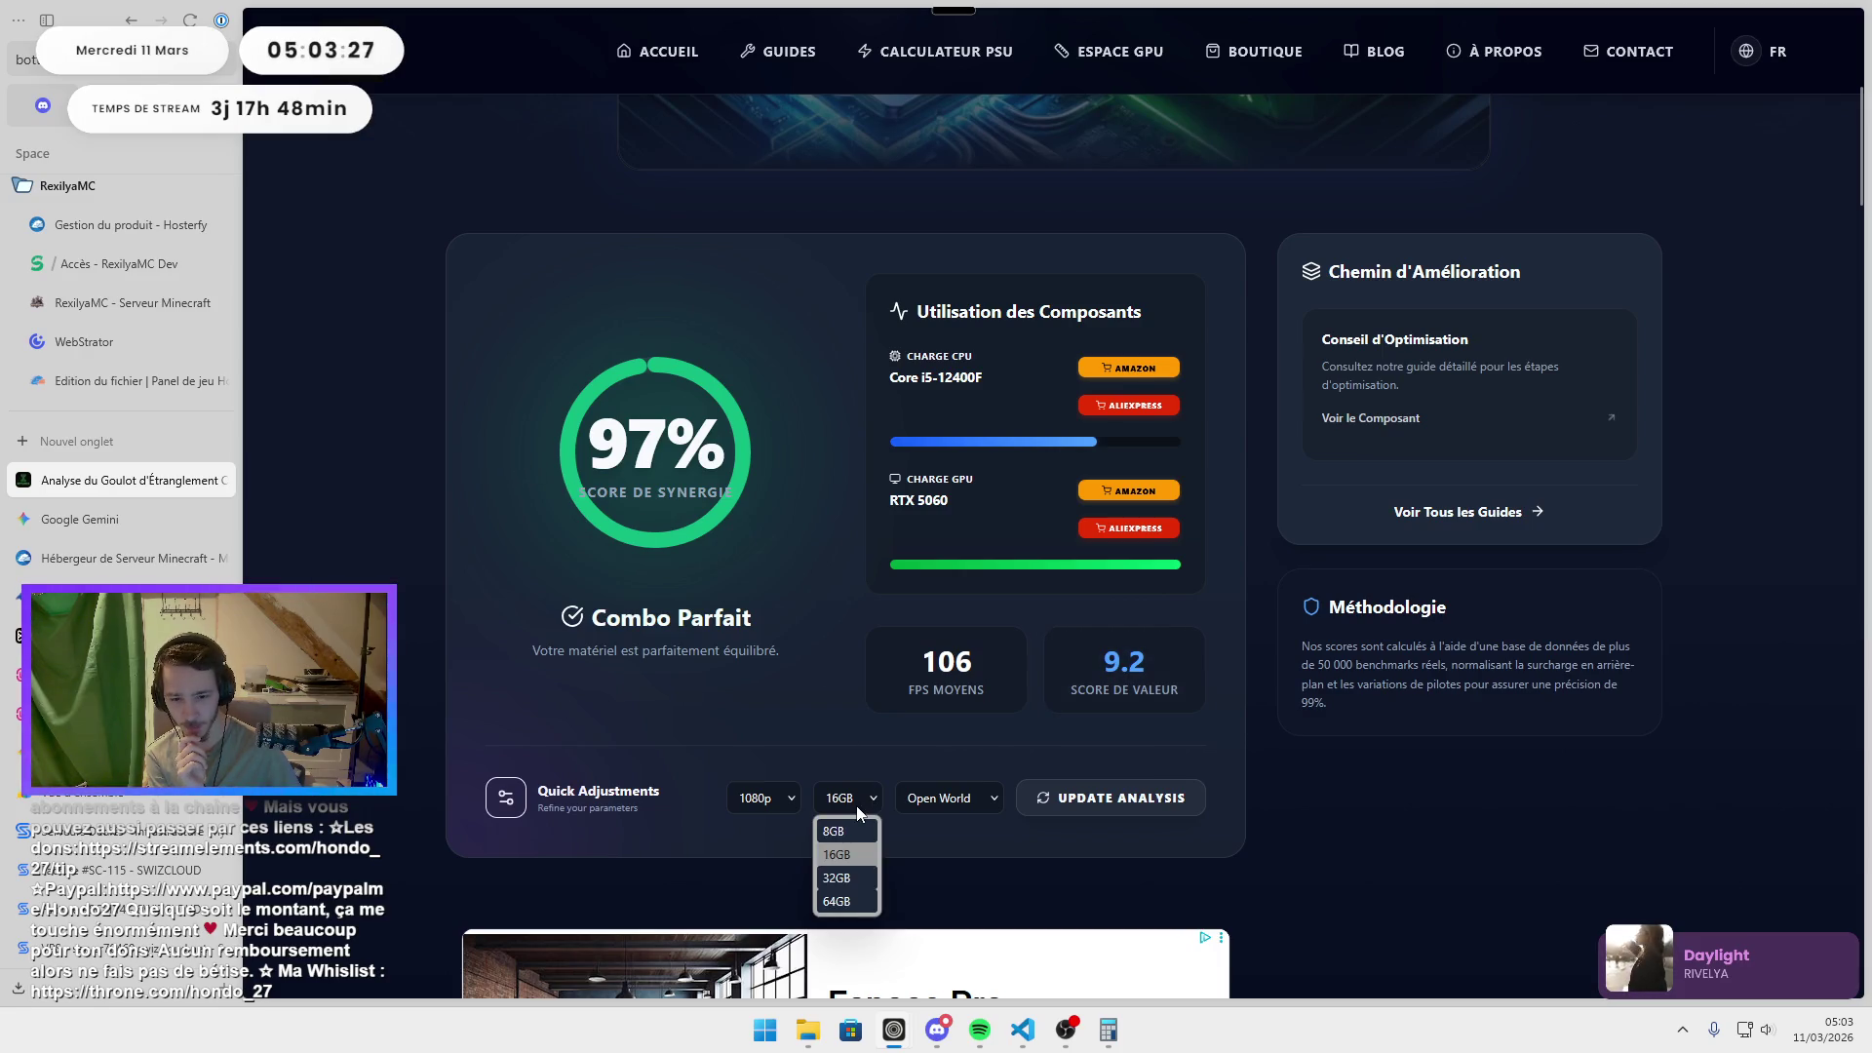
left_click(852, 874)
left_click(1106, 794)
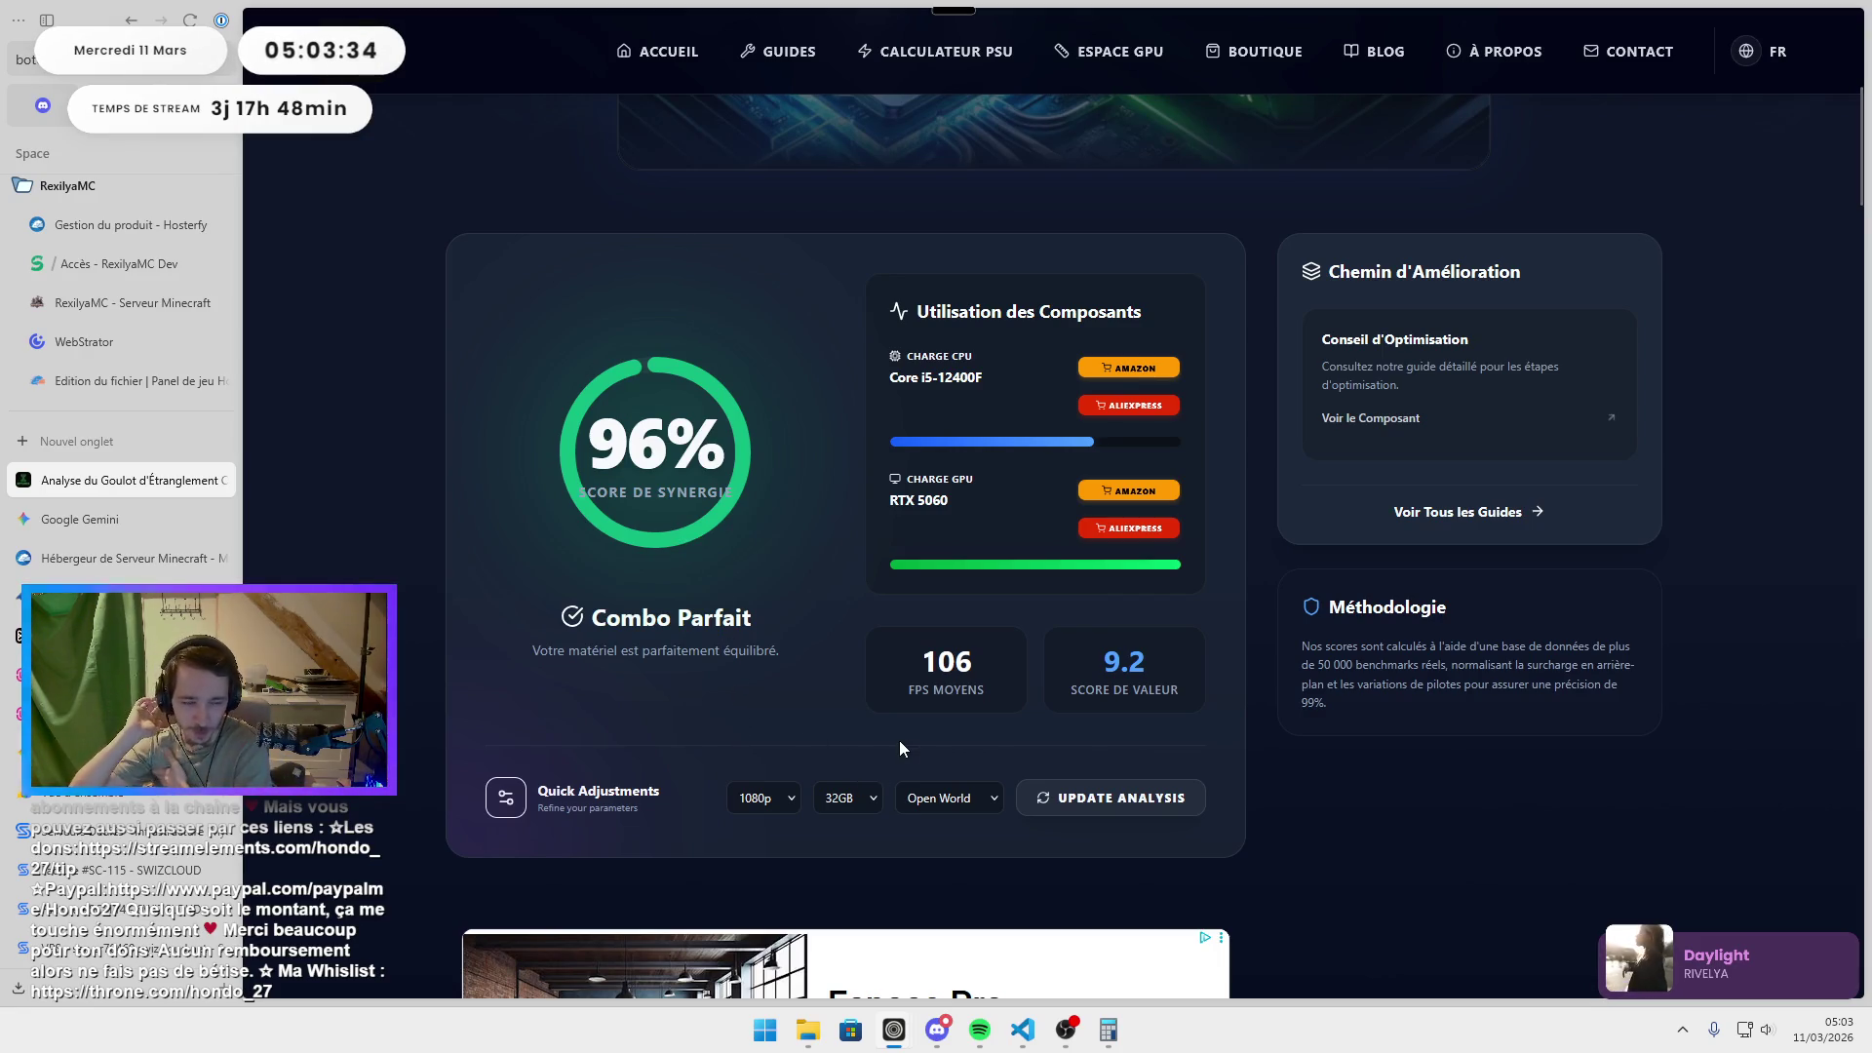
Review the 32GB results and bring up the Back button's history list
scroll(1365, 765, "down", 8)
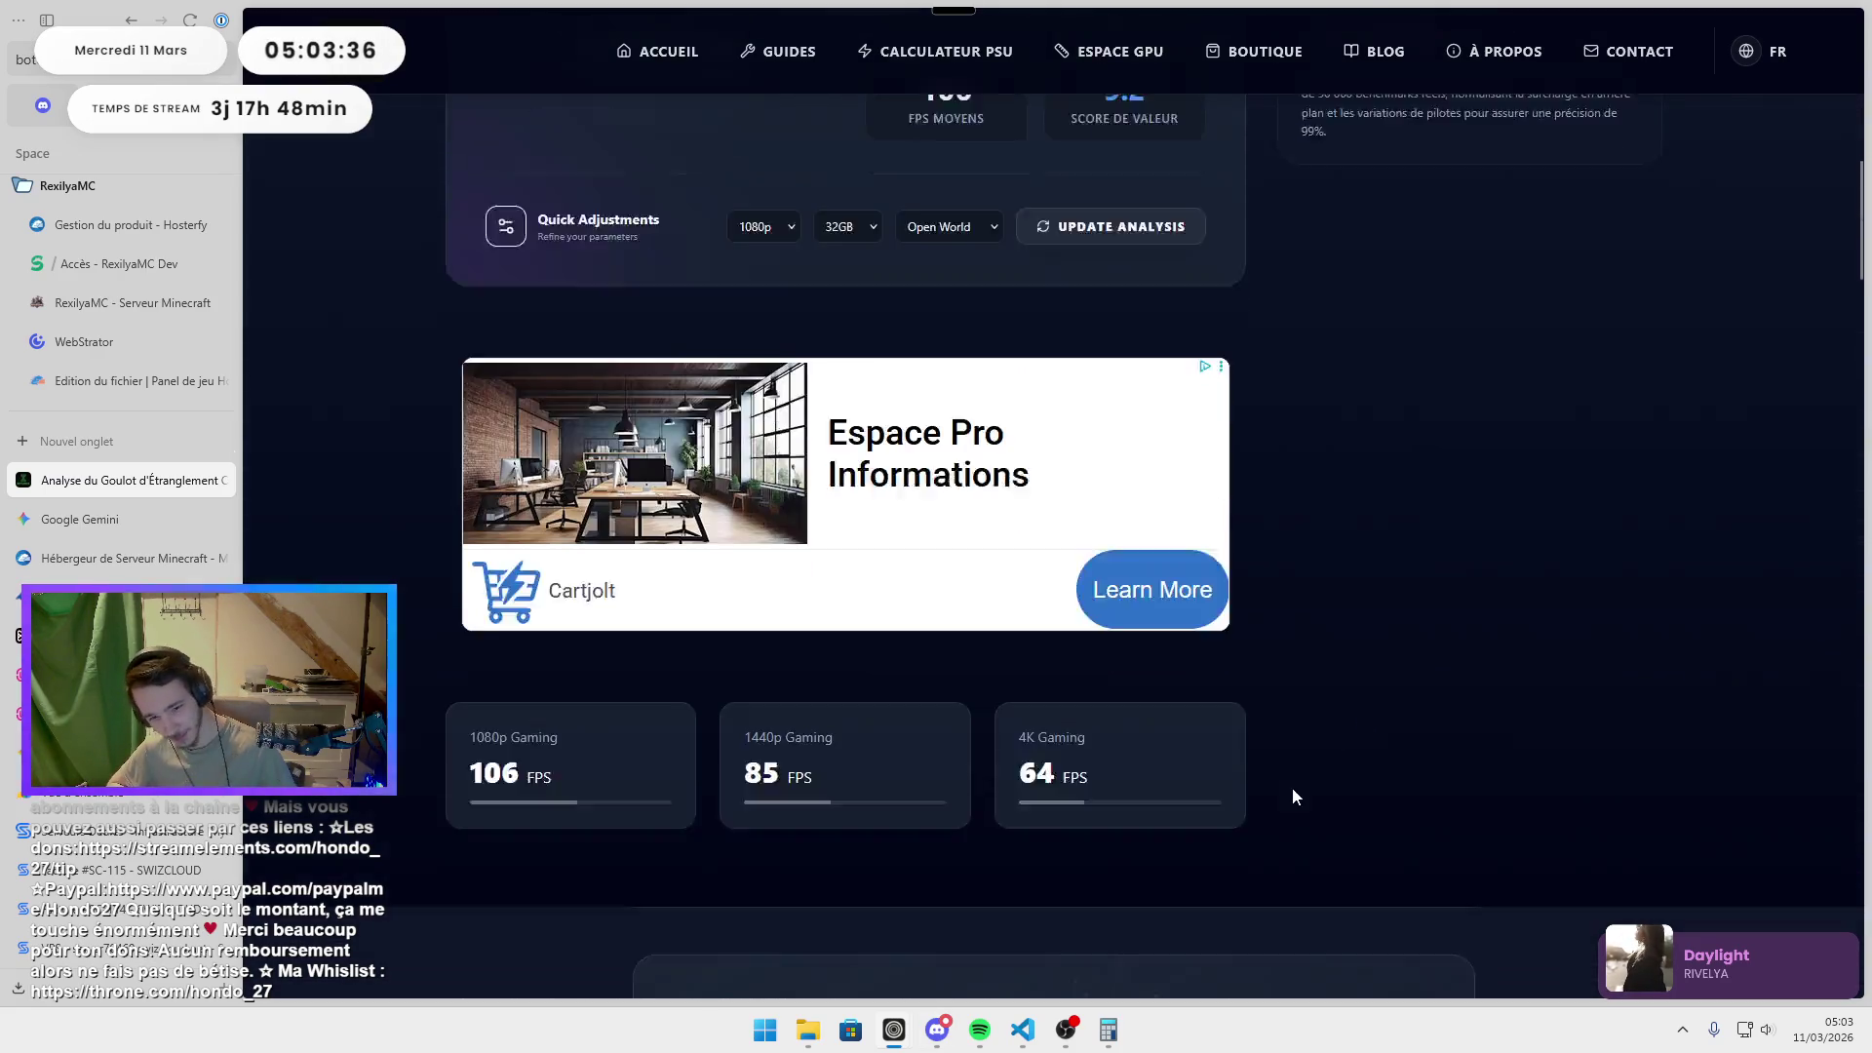
scroll(1255, 770, "down", 6)
scroll(1252, 740, "down", 4)
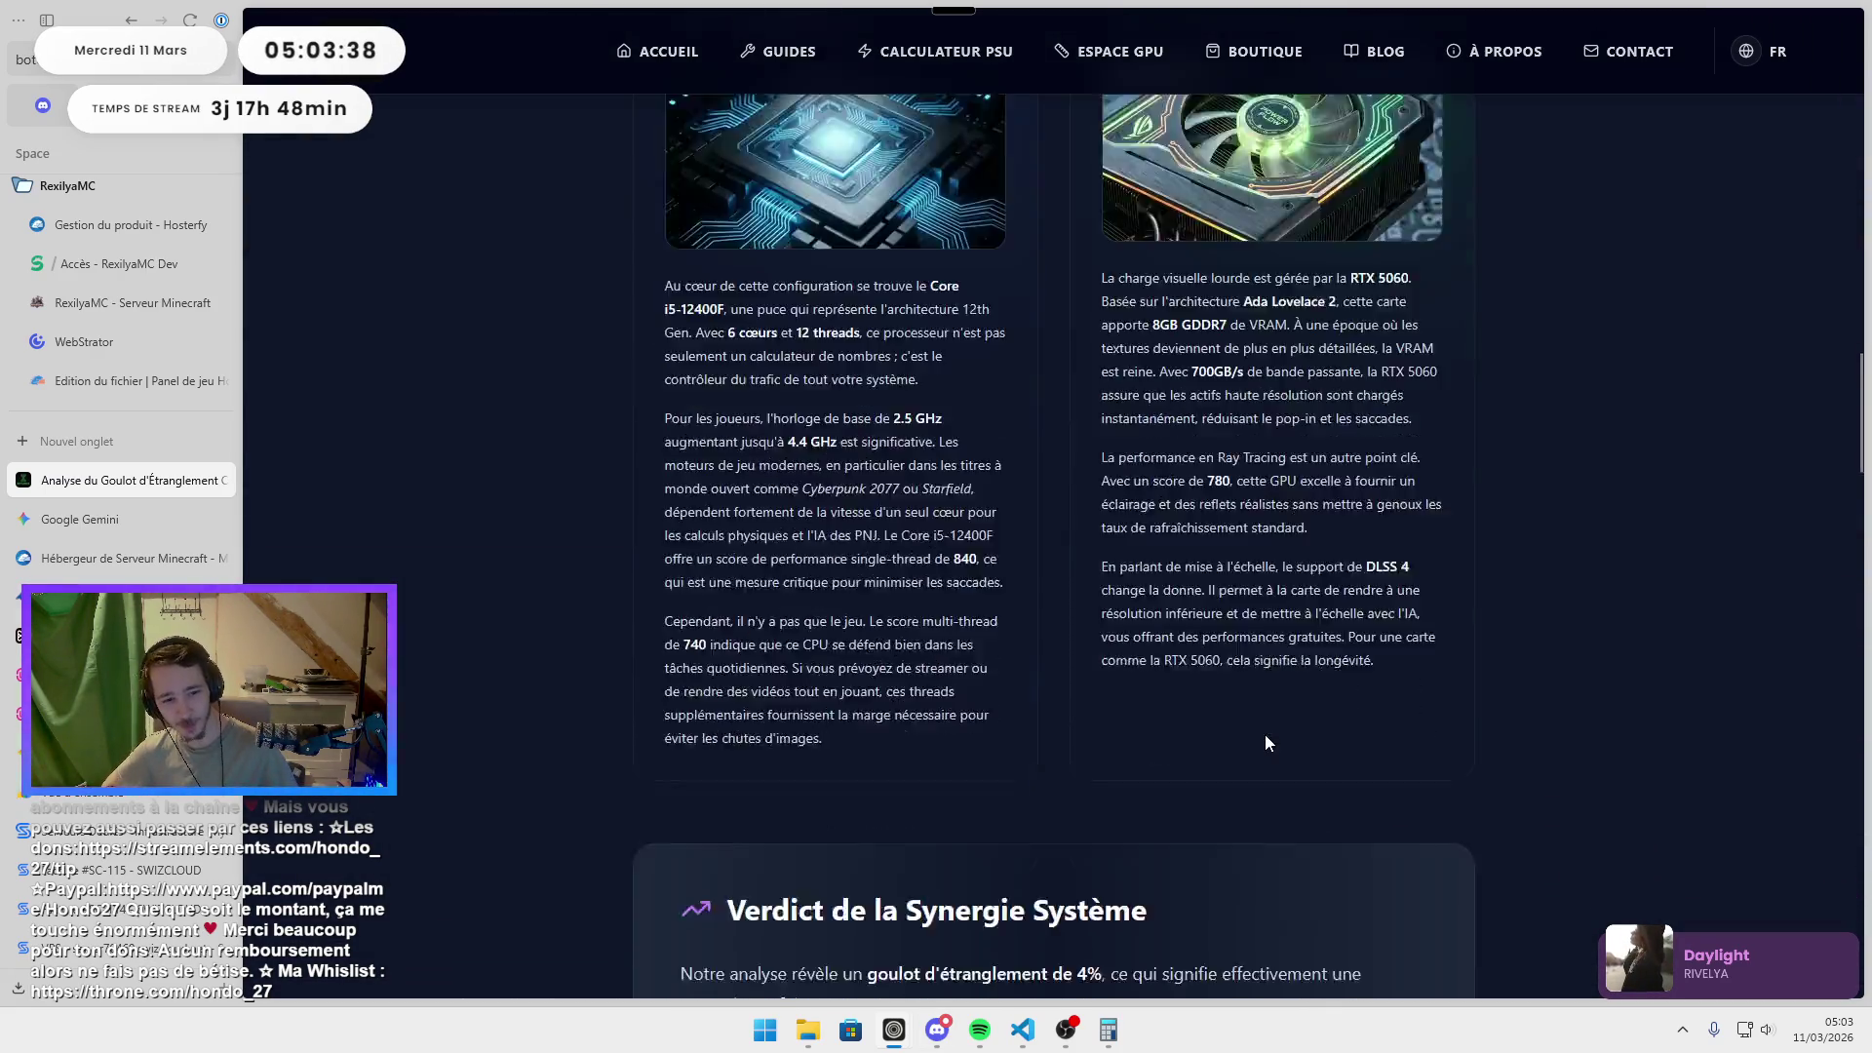
scroll(1244, 697, "up", 3)
scroll(1244, 697, "up", 15)
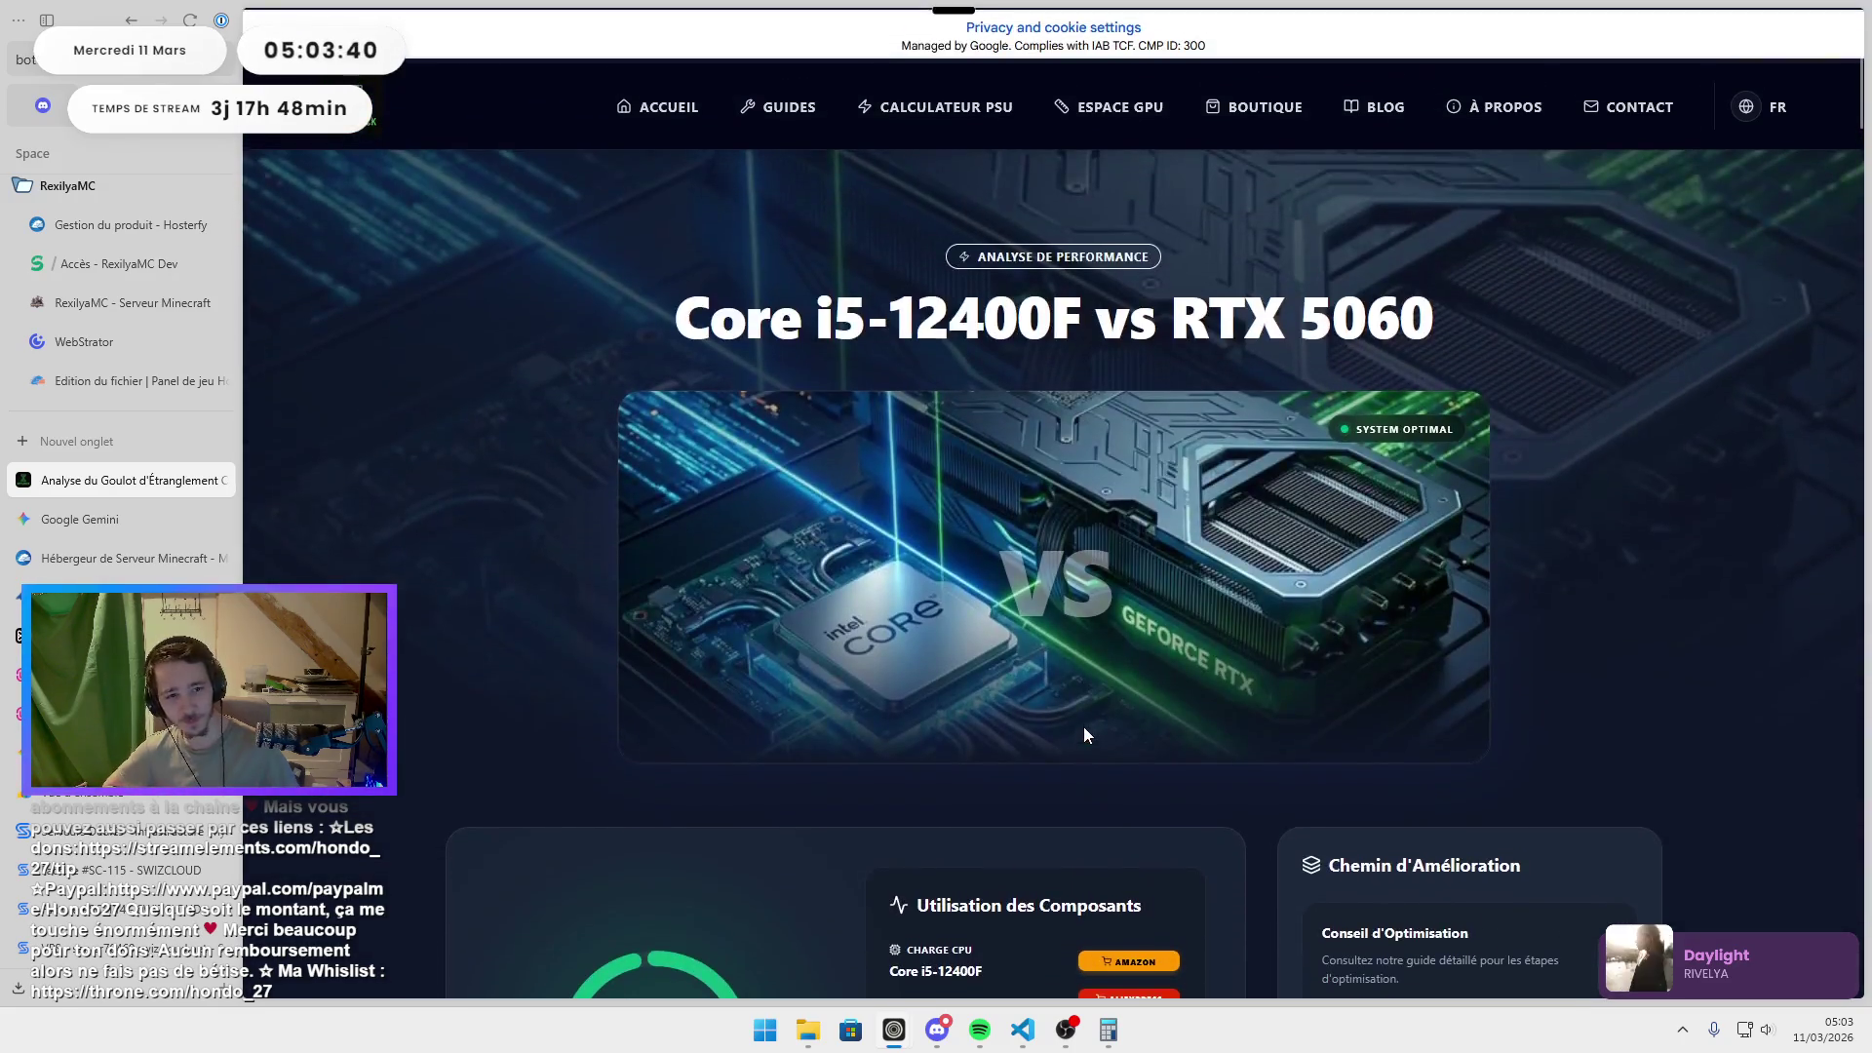
right_click(130, 20)
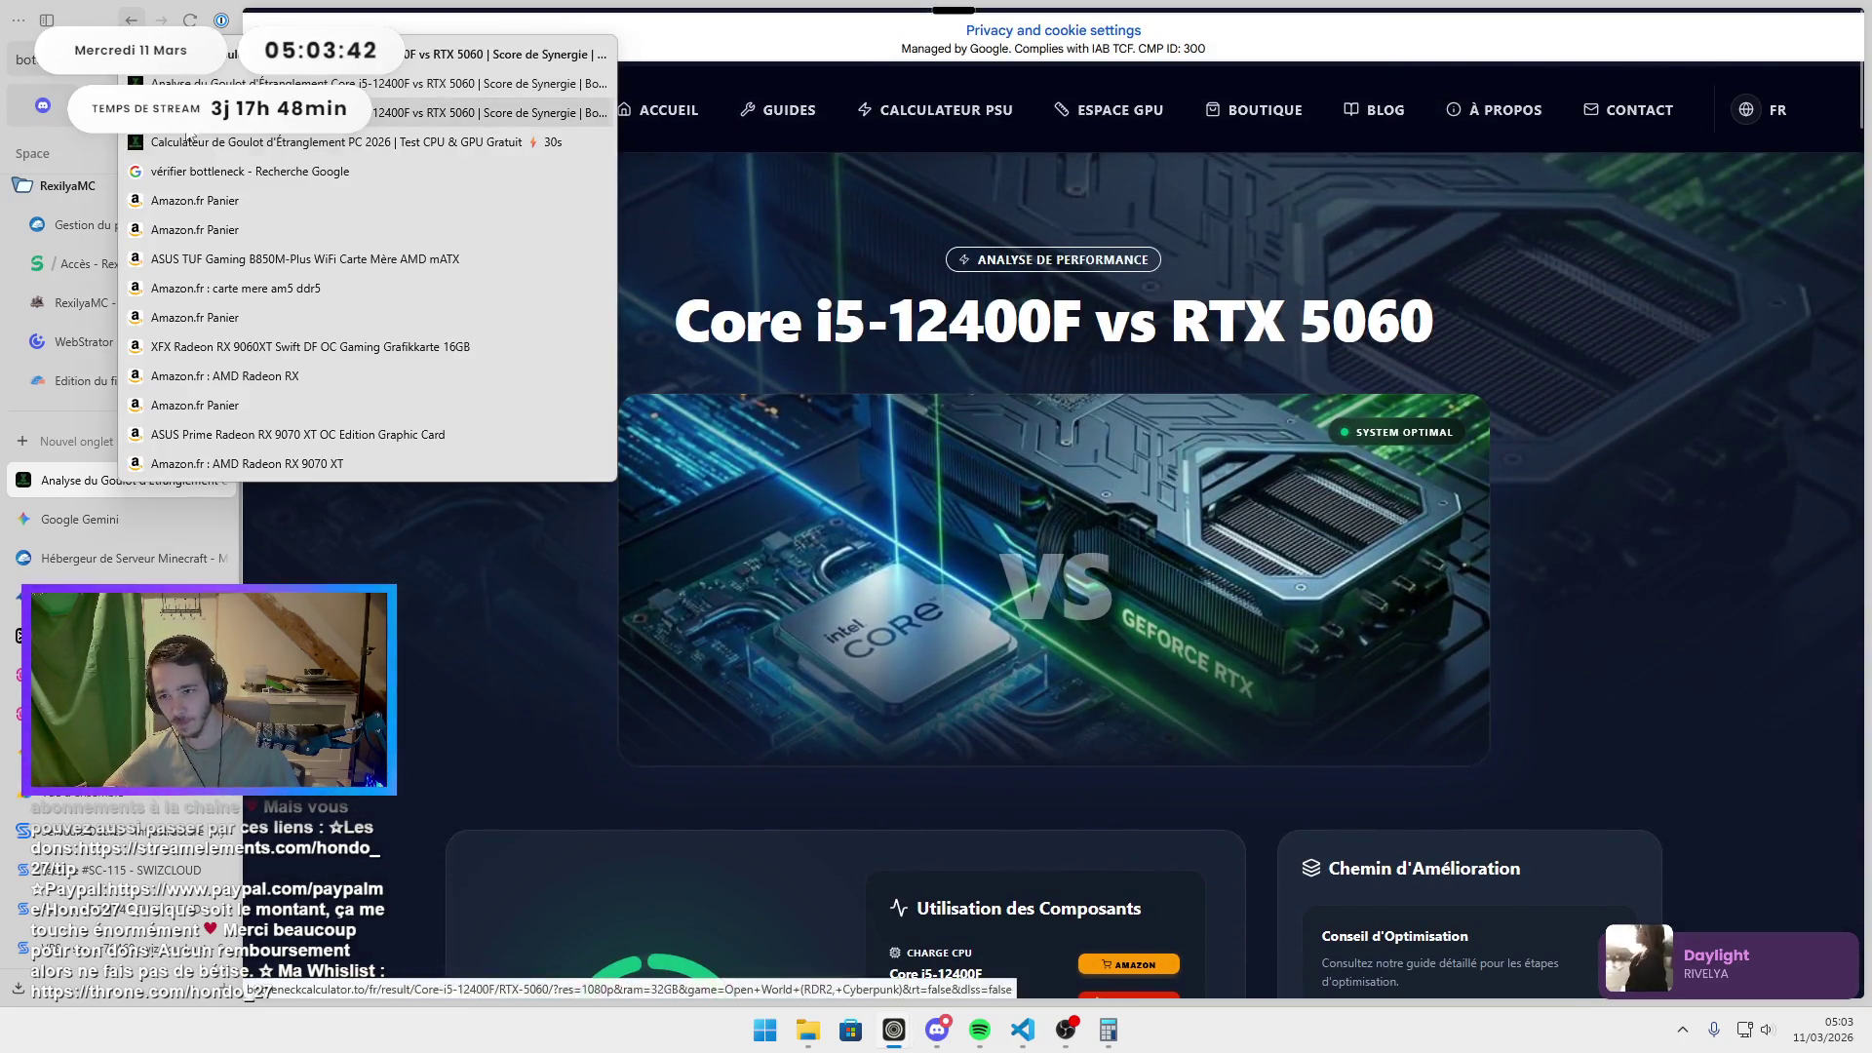
Go back to the vérifier bottleneck search results and open the pc-bottleneck.com calculator
left_click(225, 172)
scroll(1072, 576, "down", 3)
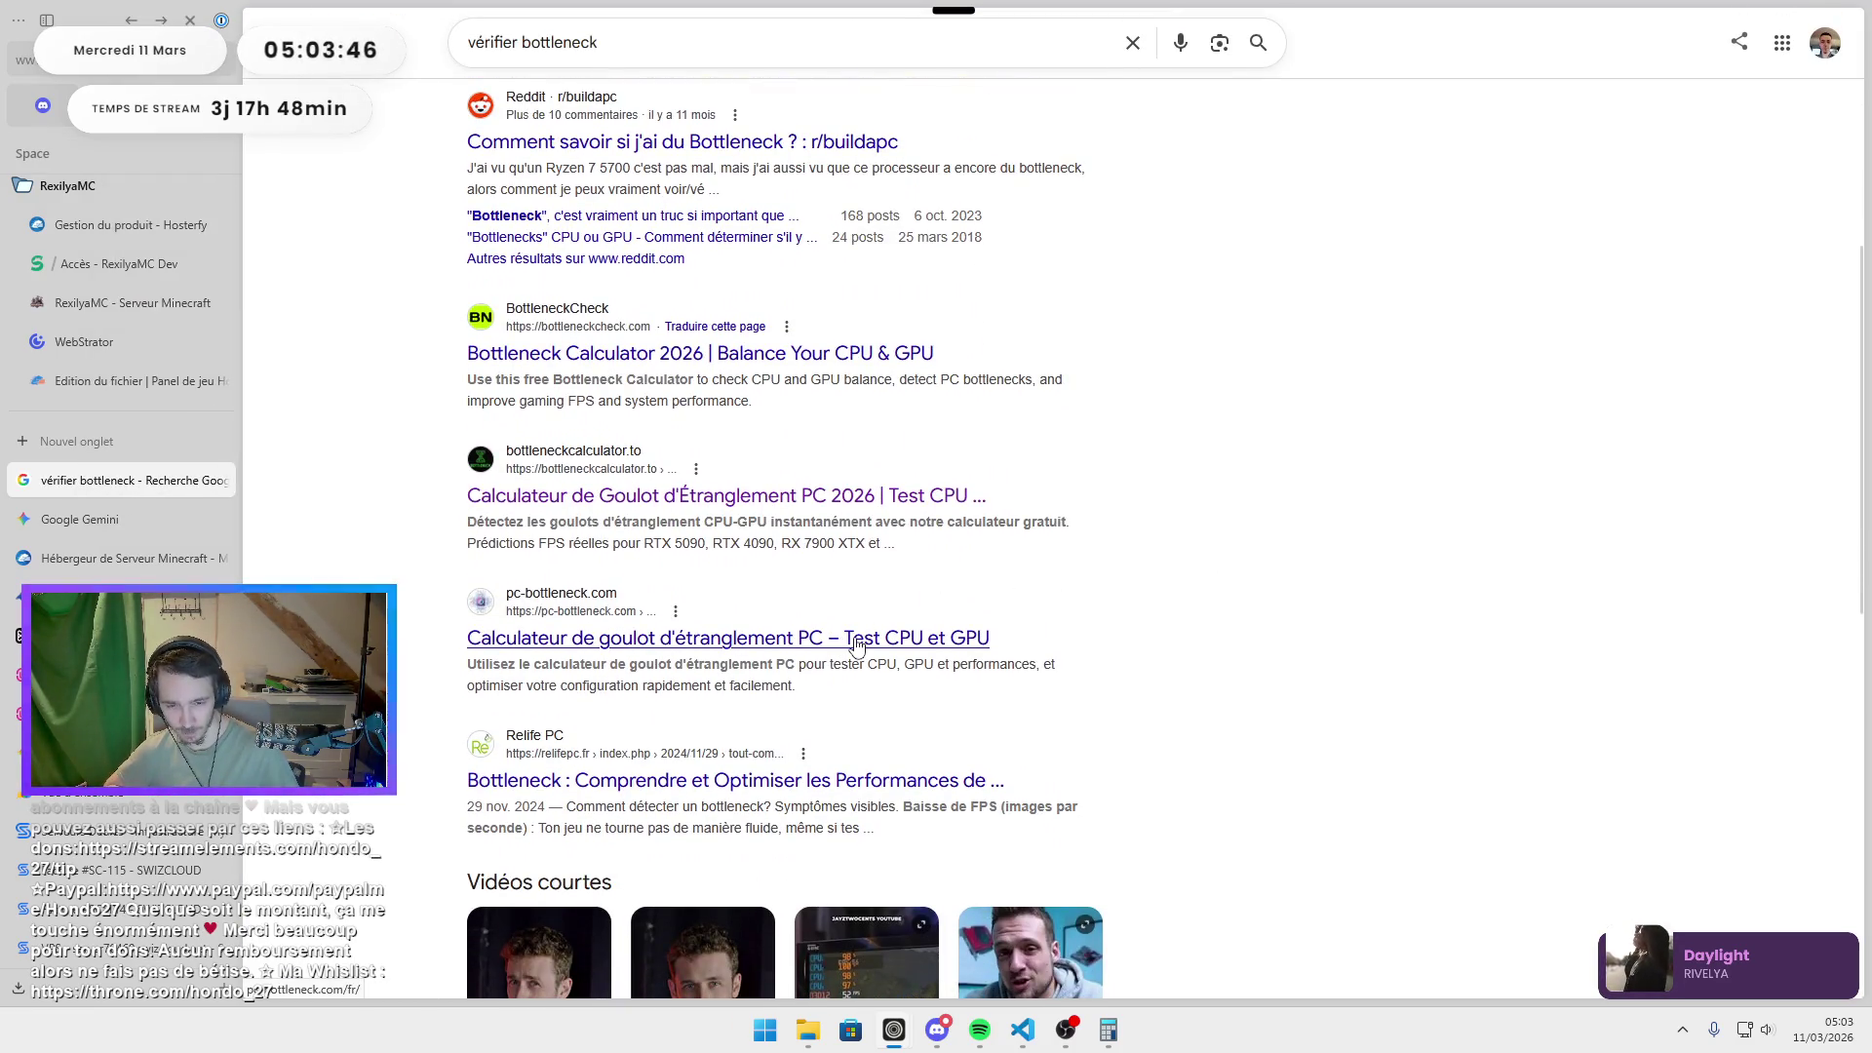
left_click(856, 638)
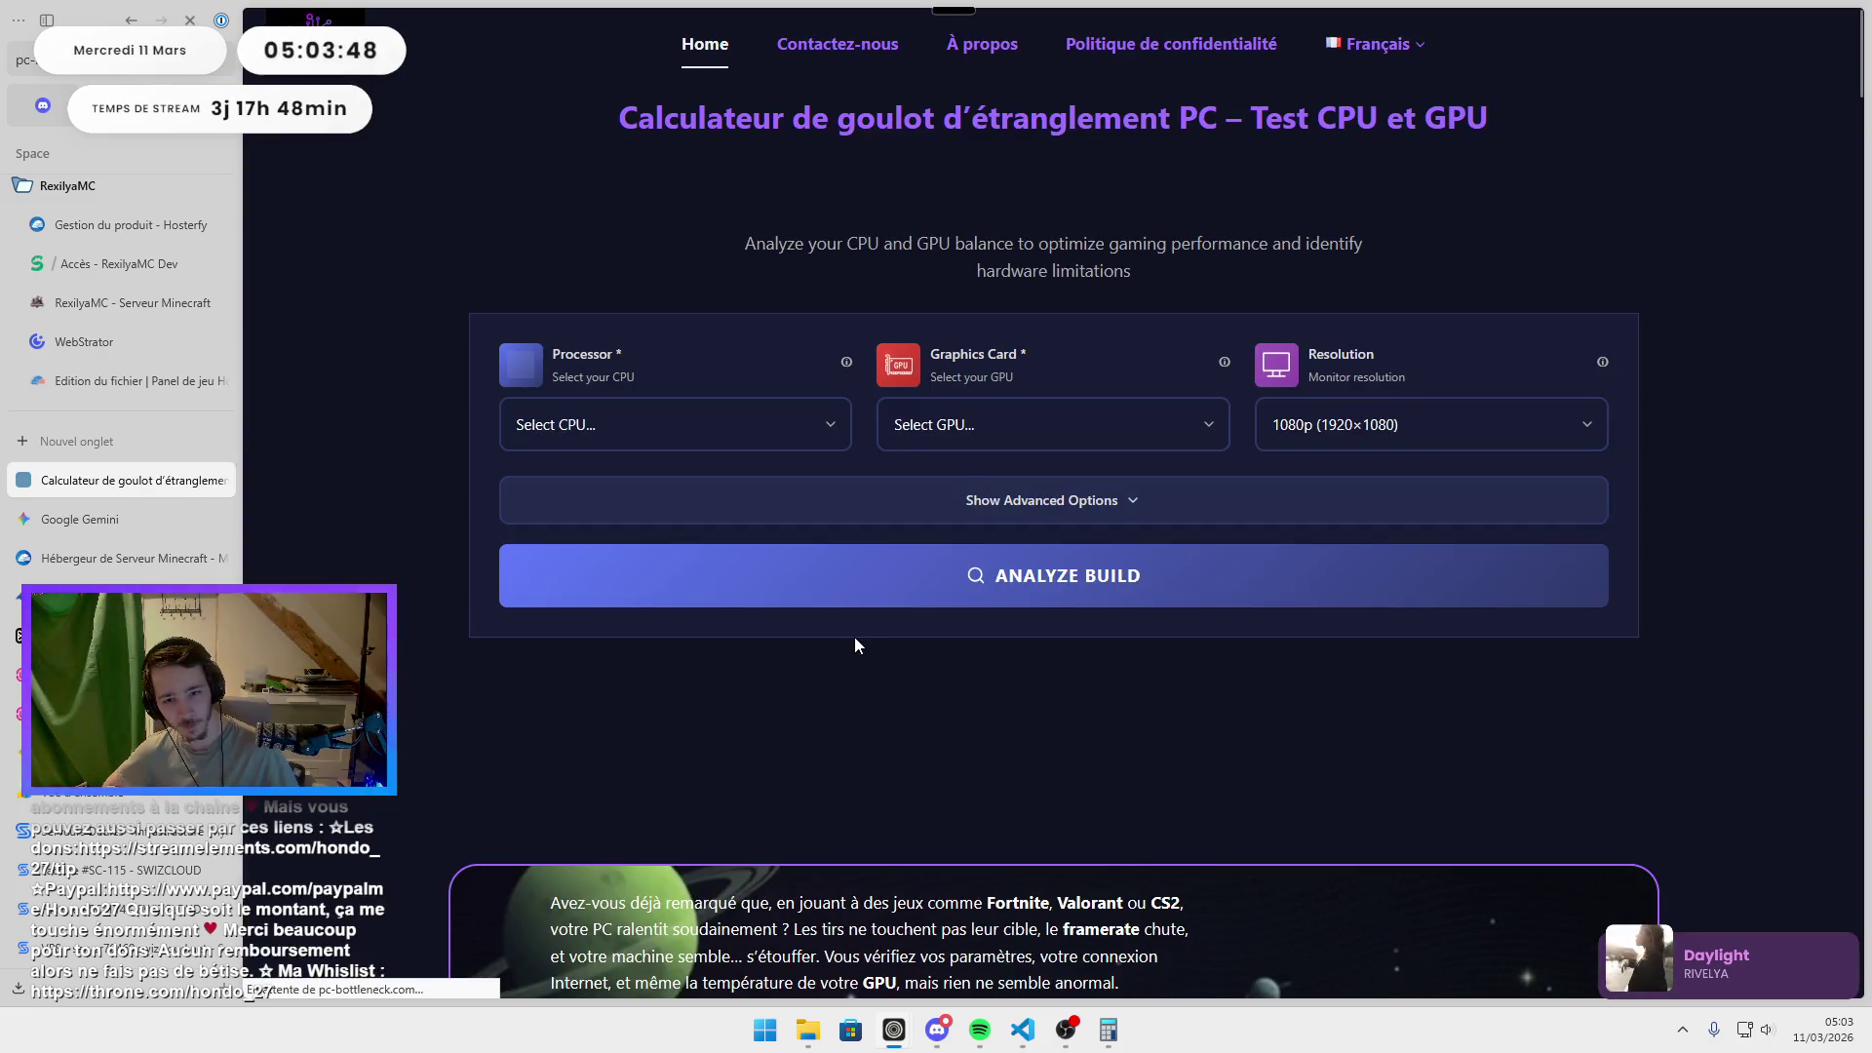
Set the processor to Intel Core i9-14900KS and reveal the memory, storage and usage options
left_click(670, 400)
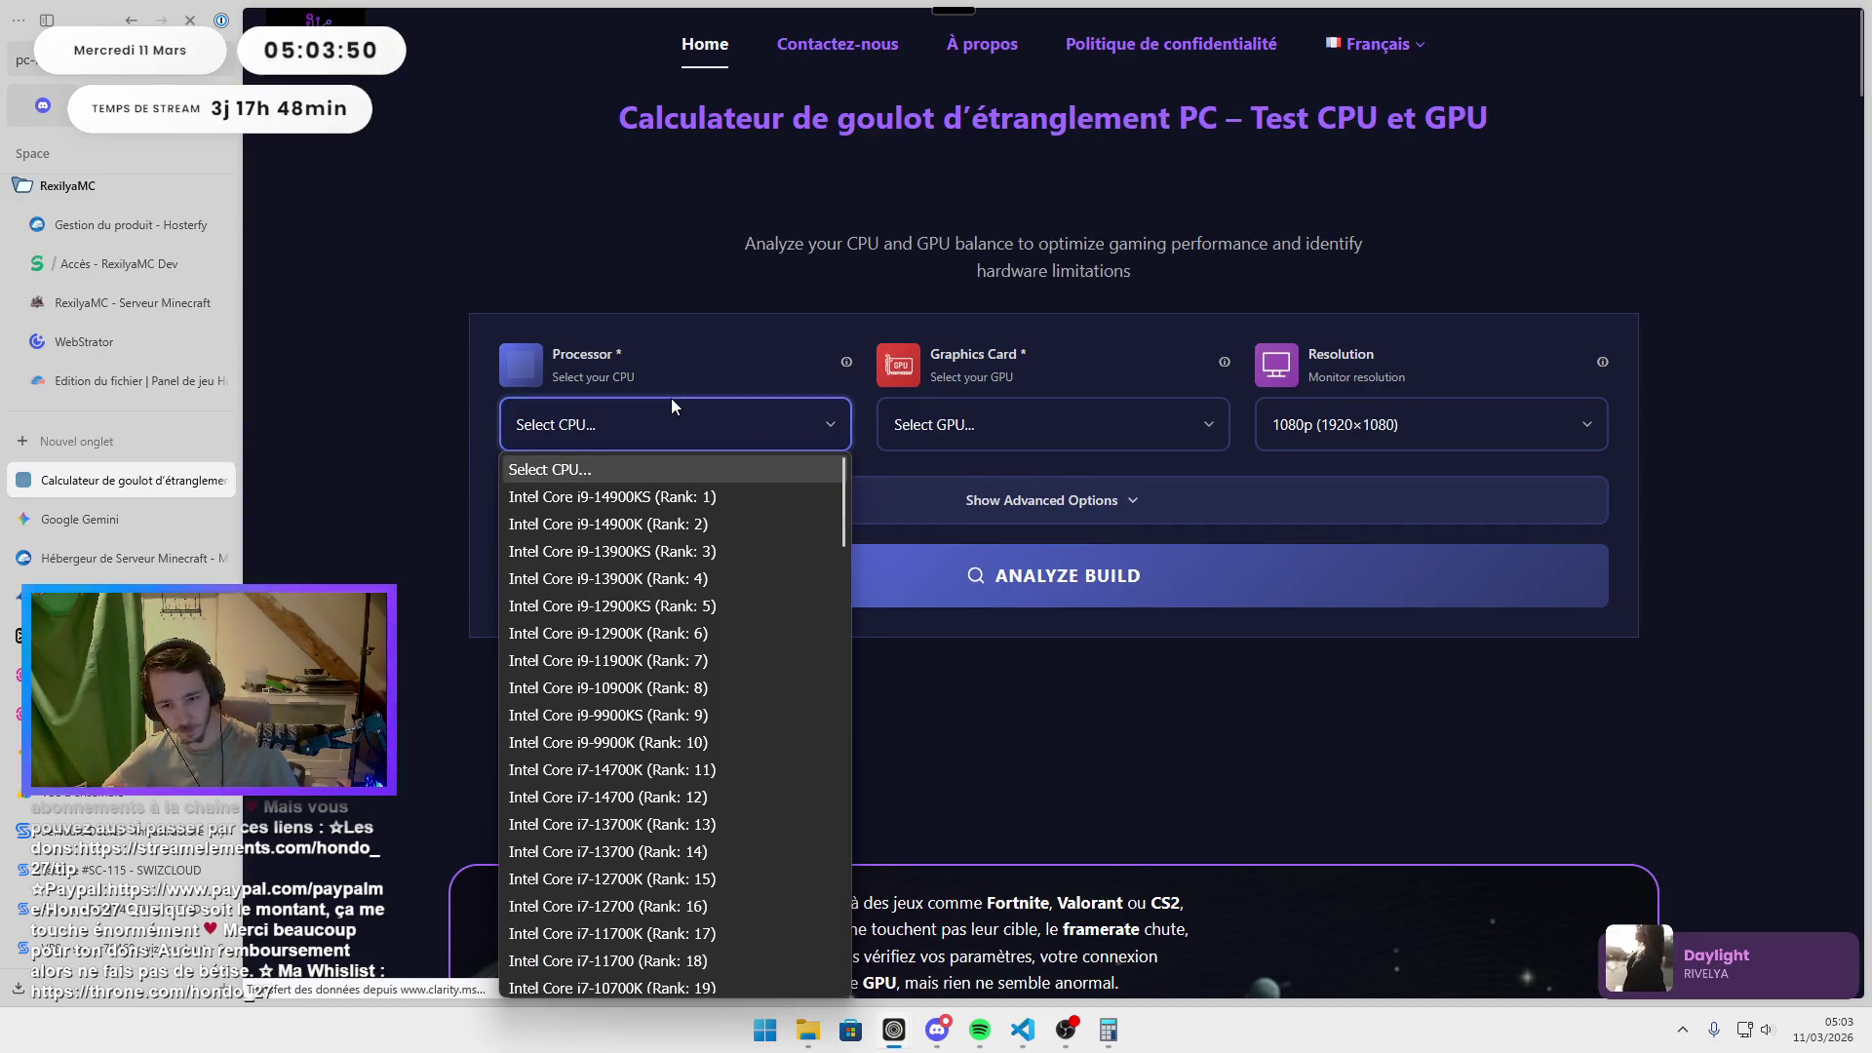
left_click(670, 398)
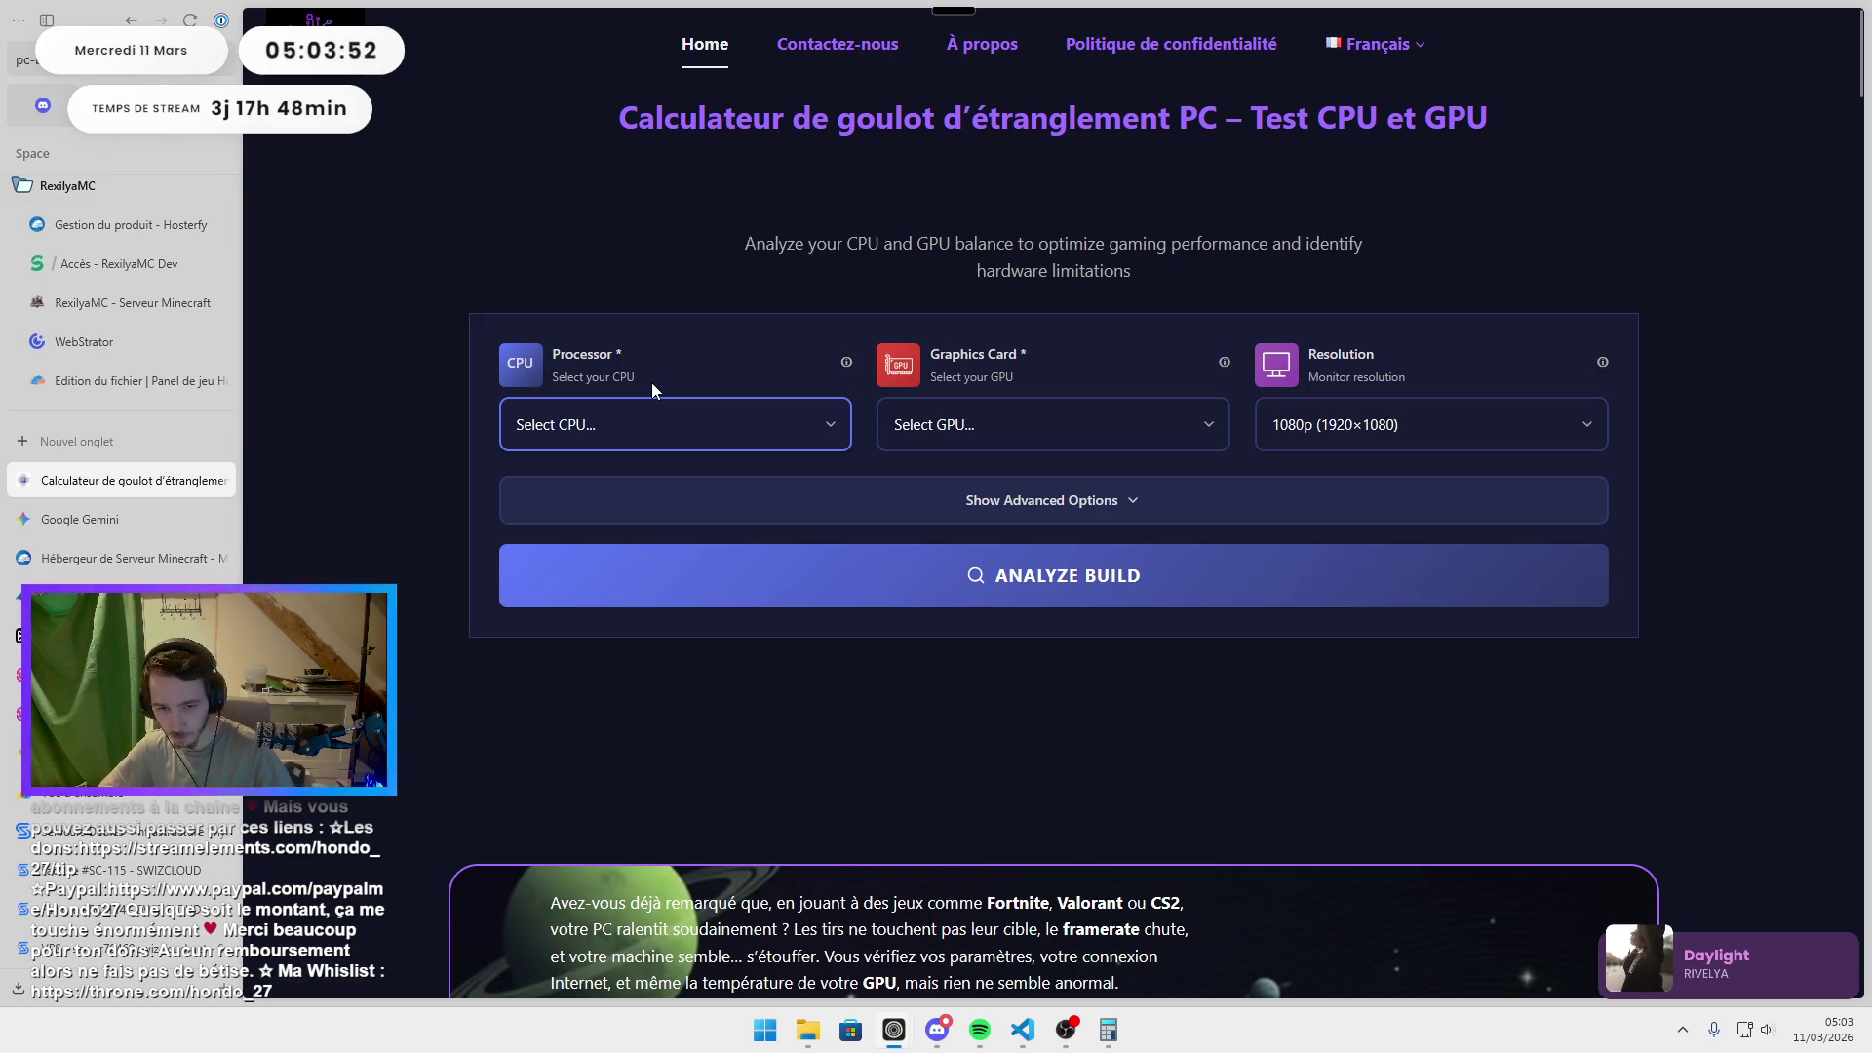
left_click(628, 445)
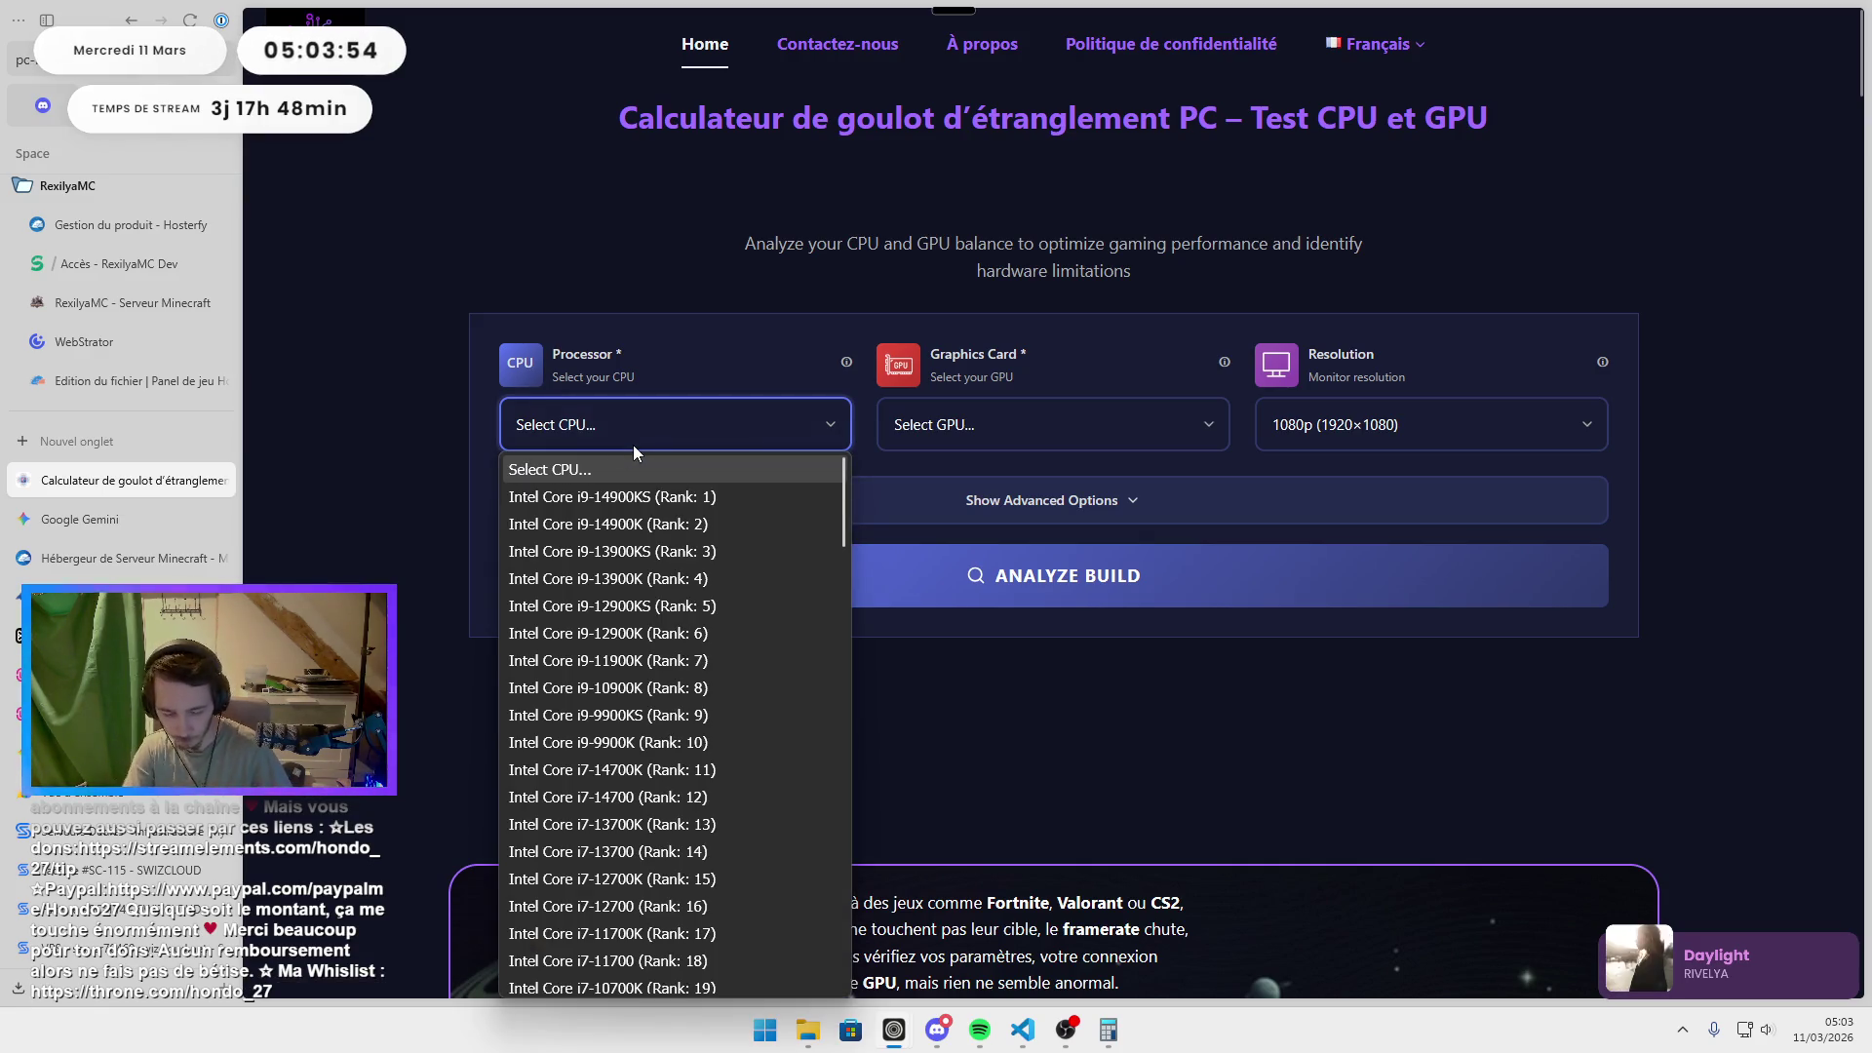
key("Down")
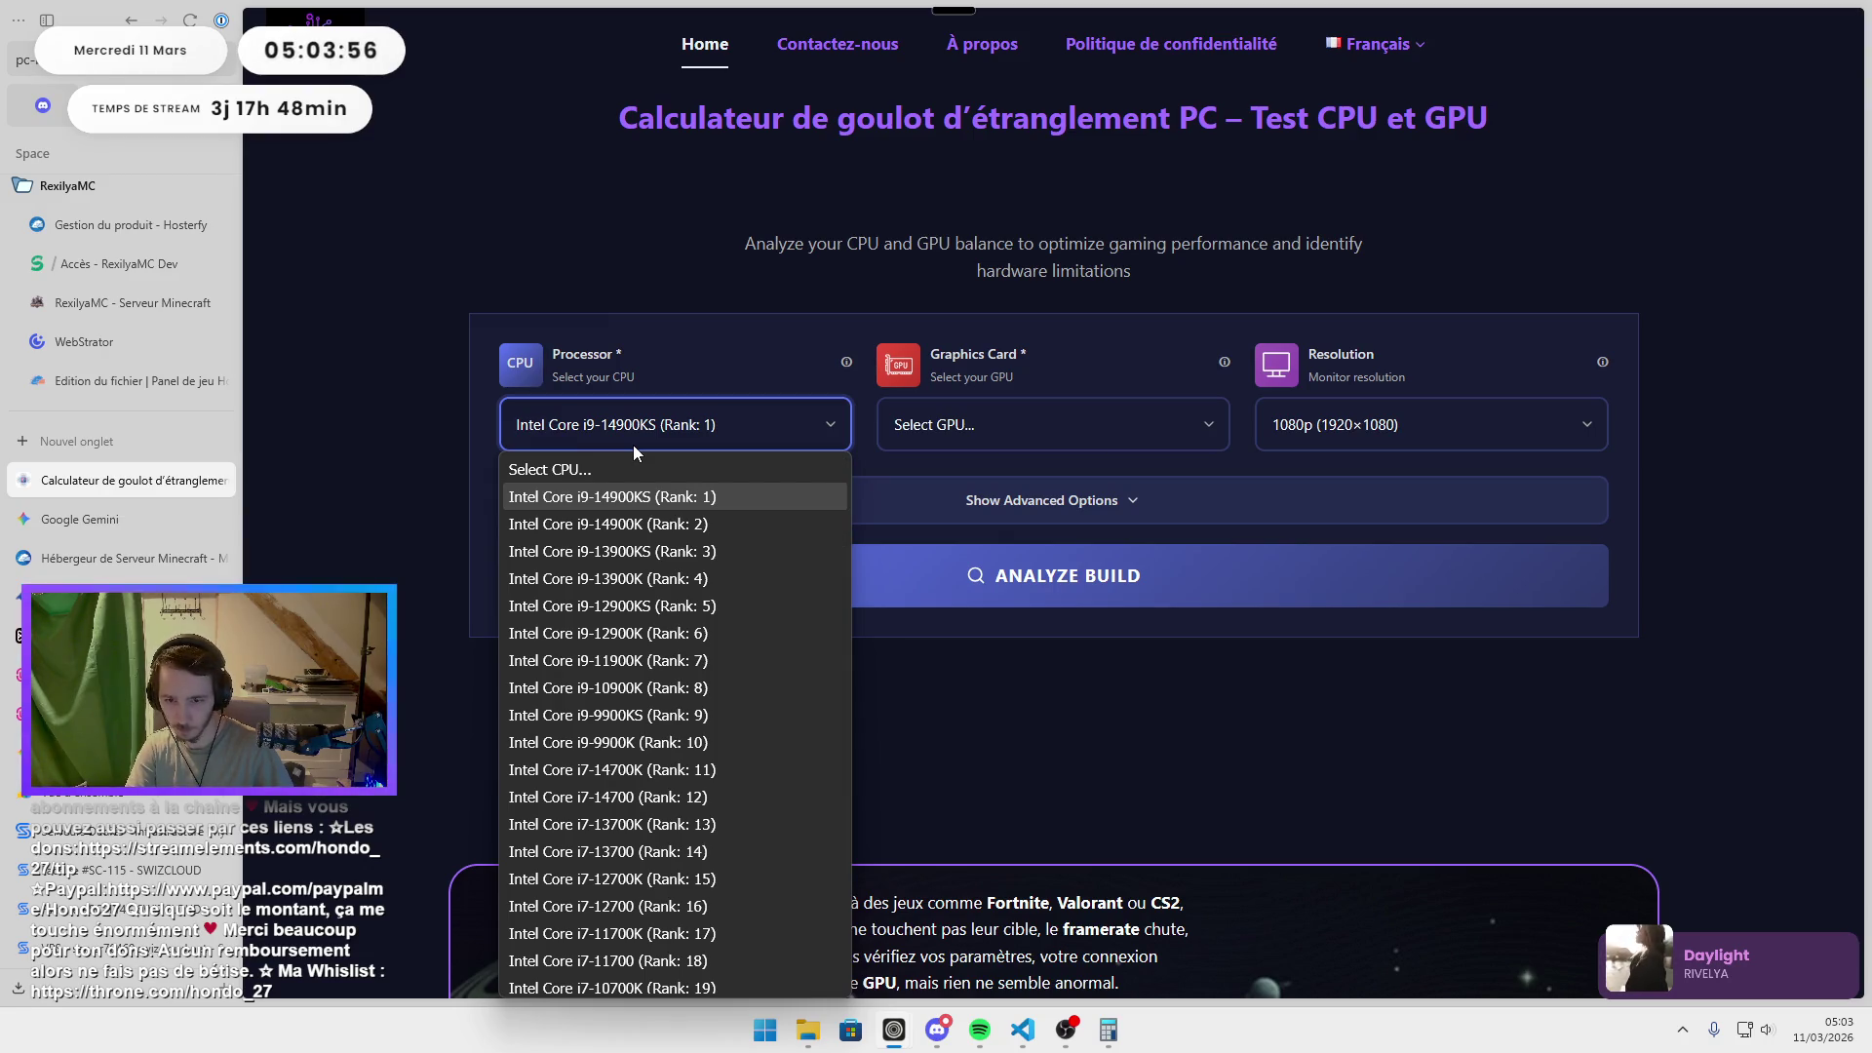
scroll(787, 636, "down", 8)
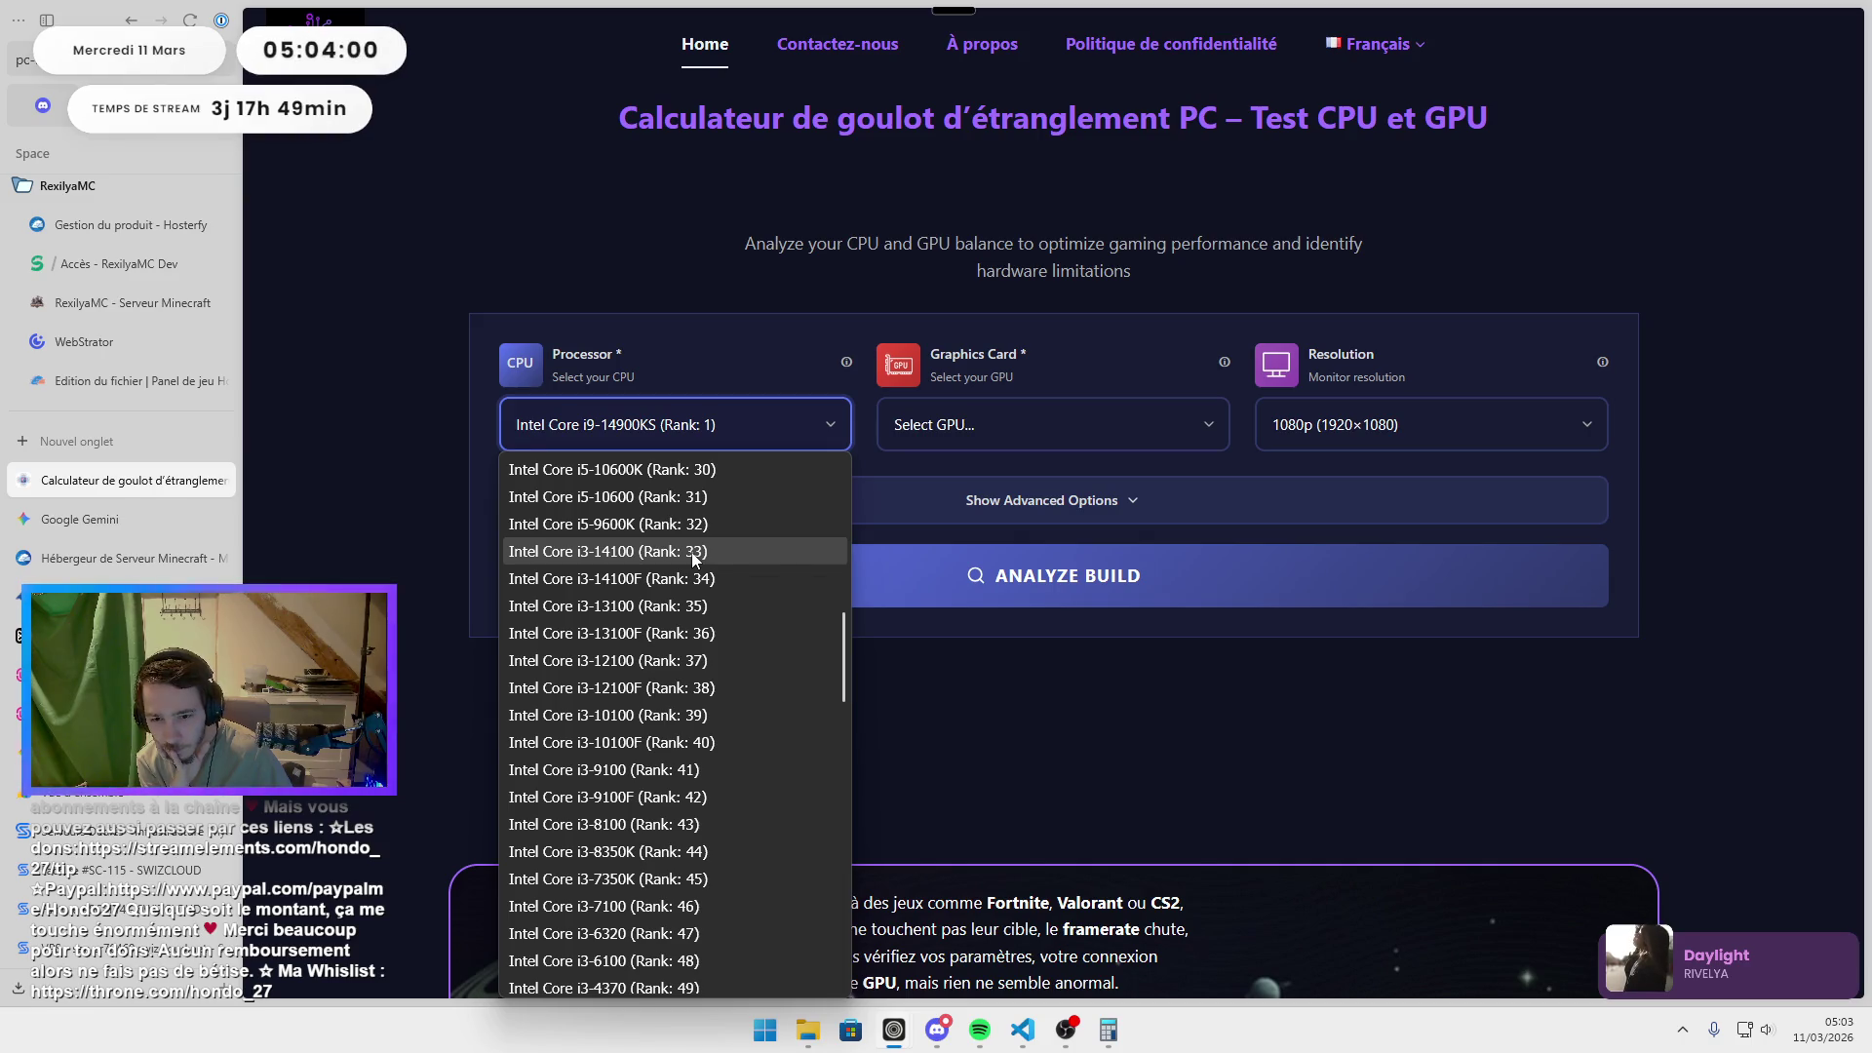
scroll(624, 526, "up", 2)
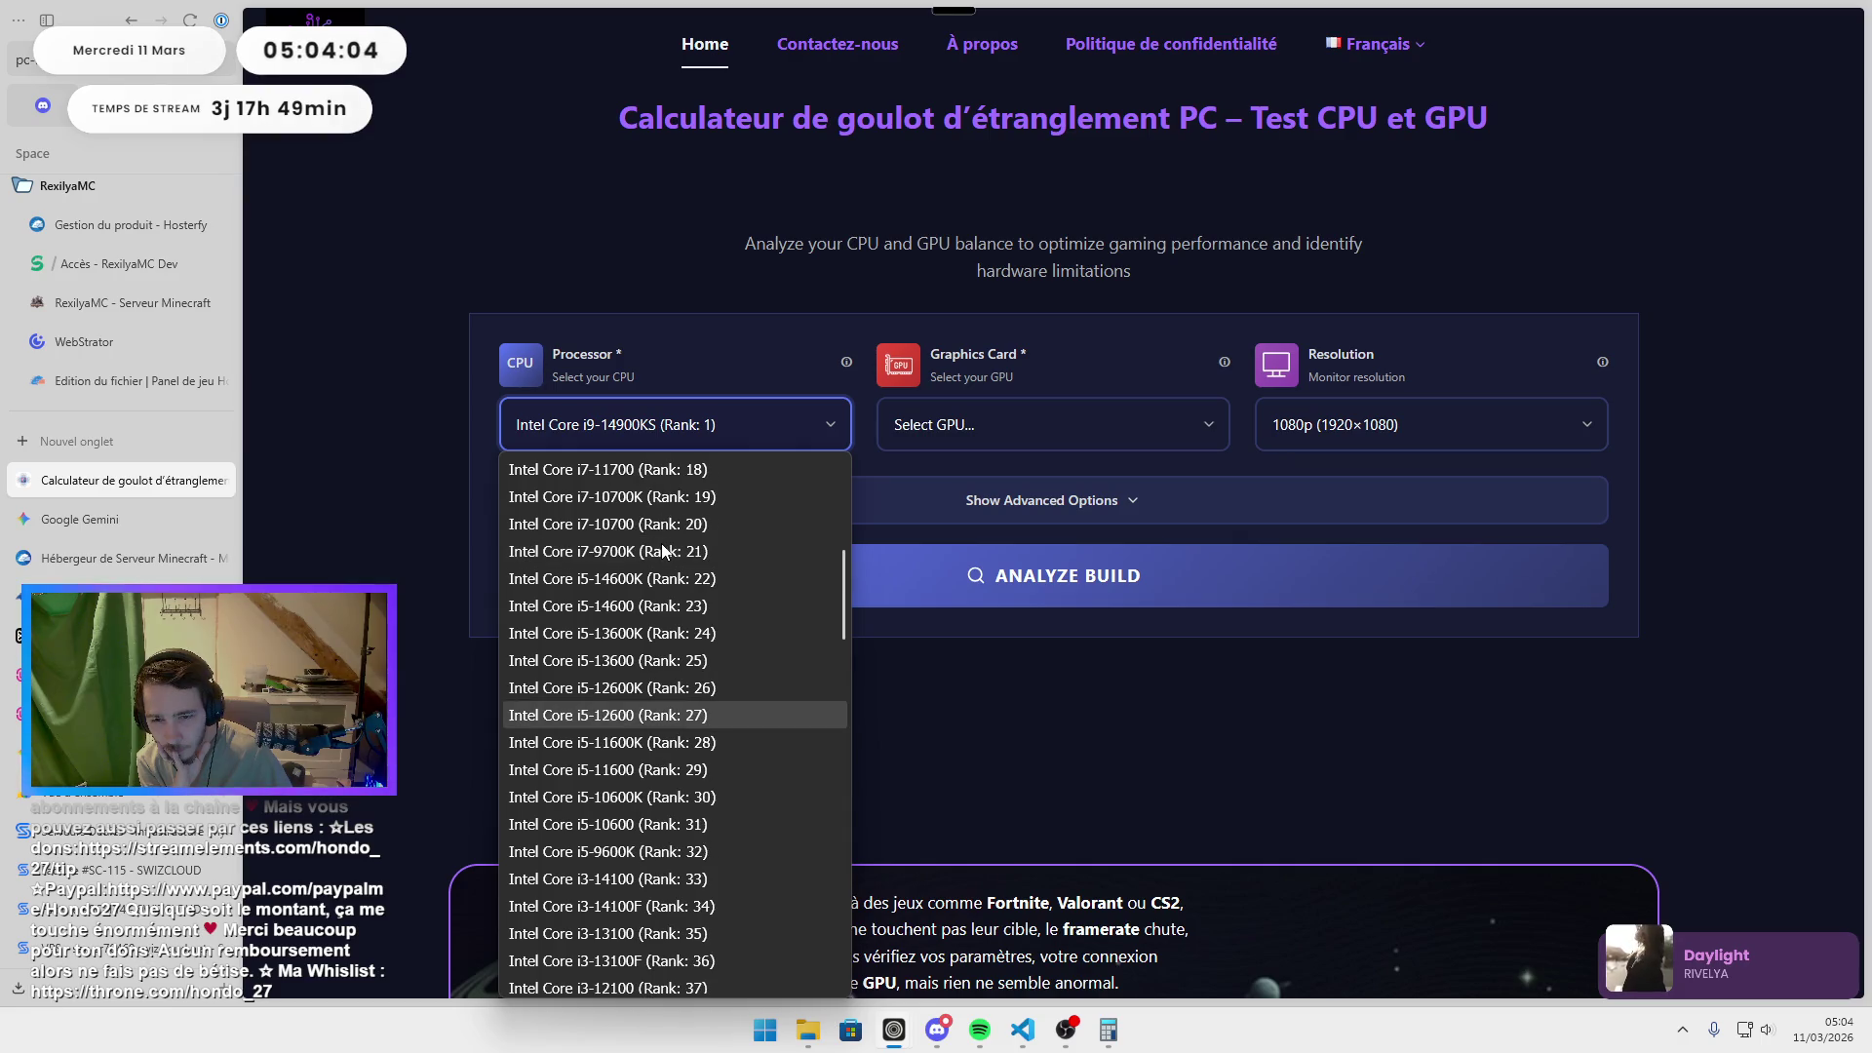
scroll(702, 597, "down", 8)
scroll(731, 610, "down", 3)
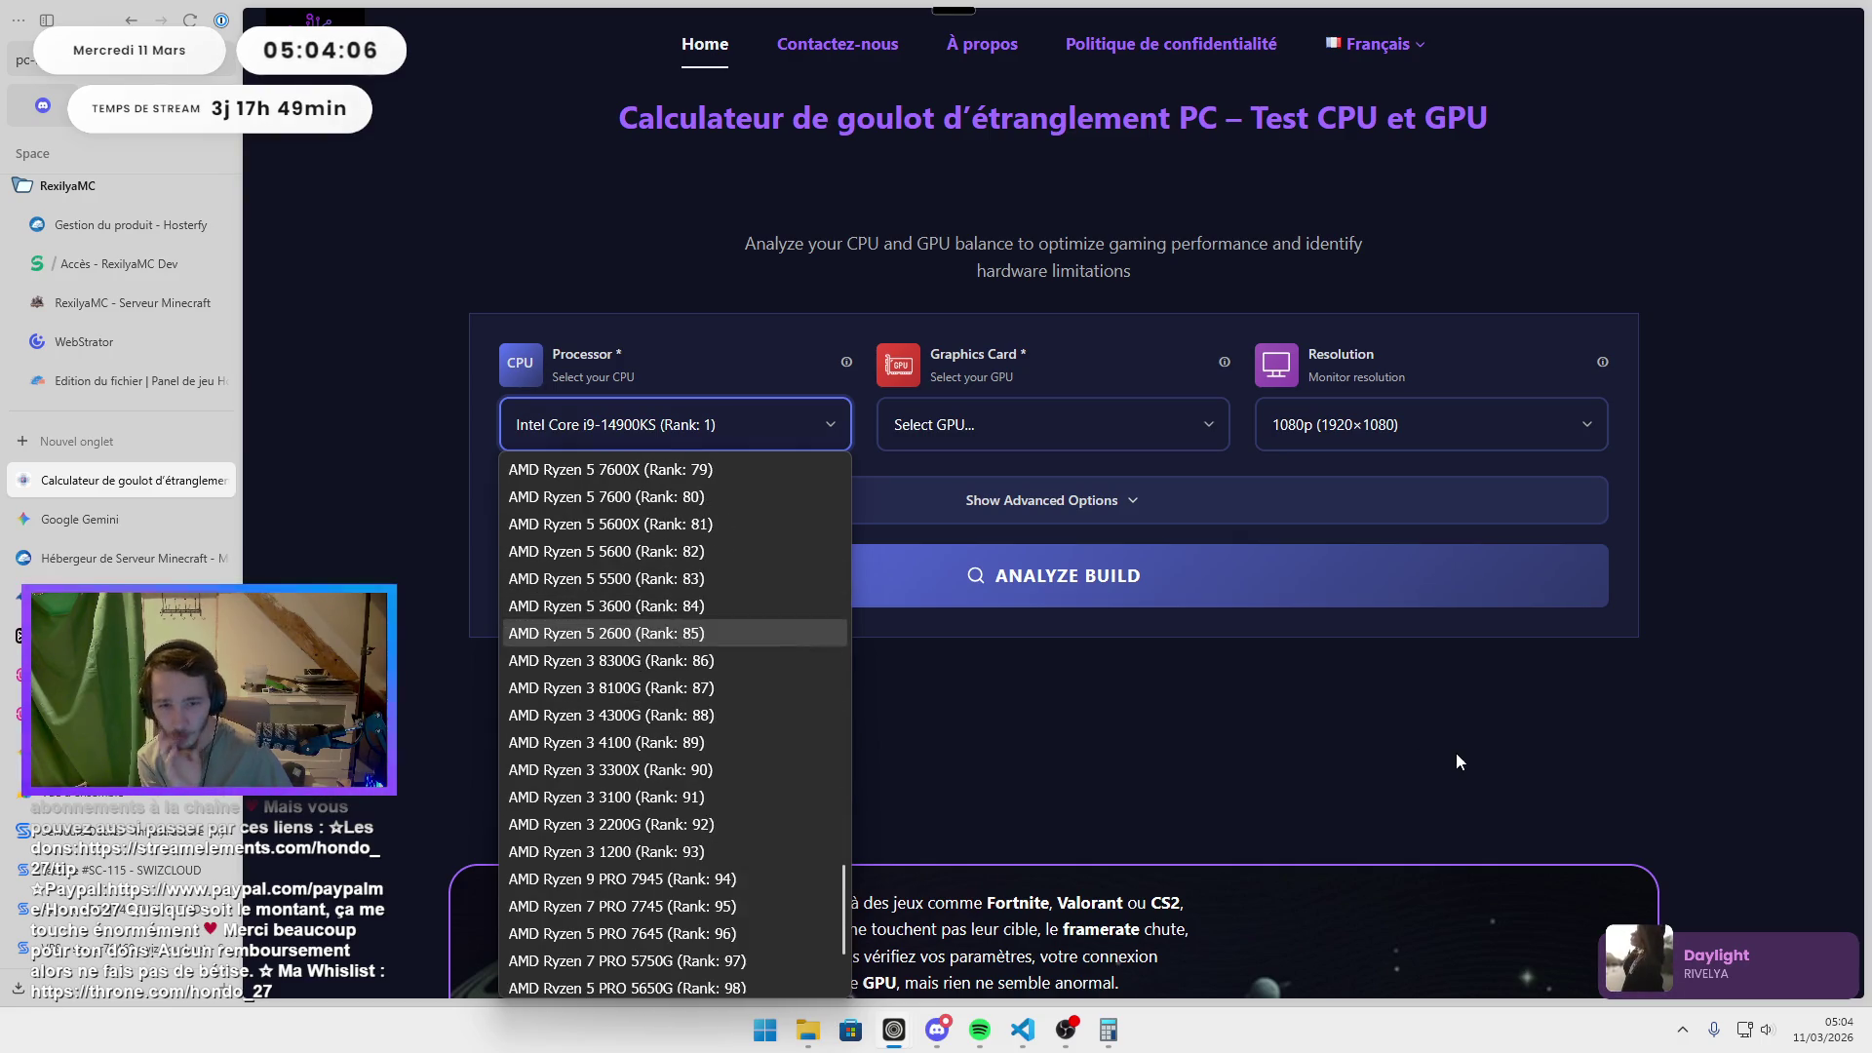
left_click(1454, 752)
left_click(1090, 500)
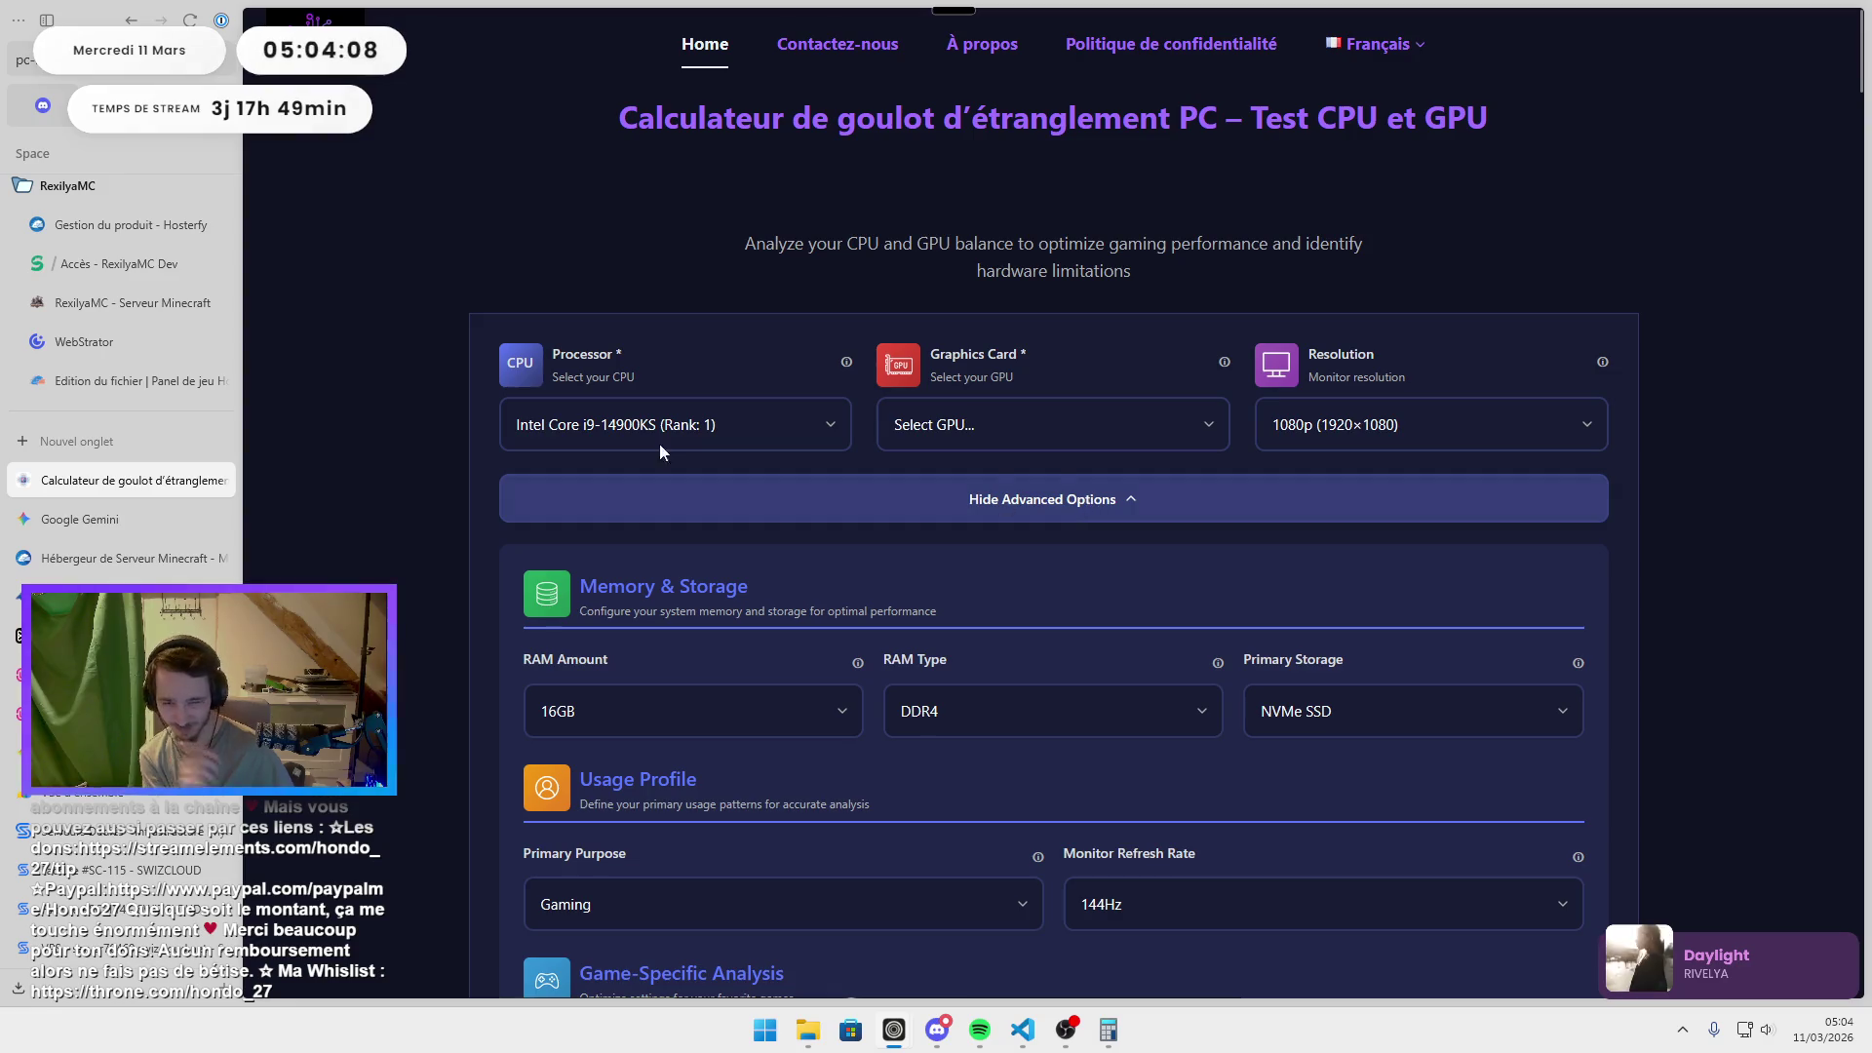
Read through the Relife PC bottleneck article, then return to the search results
left_click(121, 15)
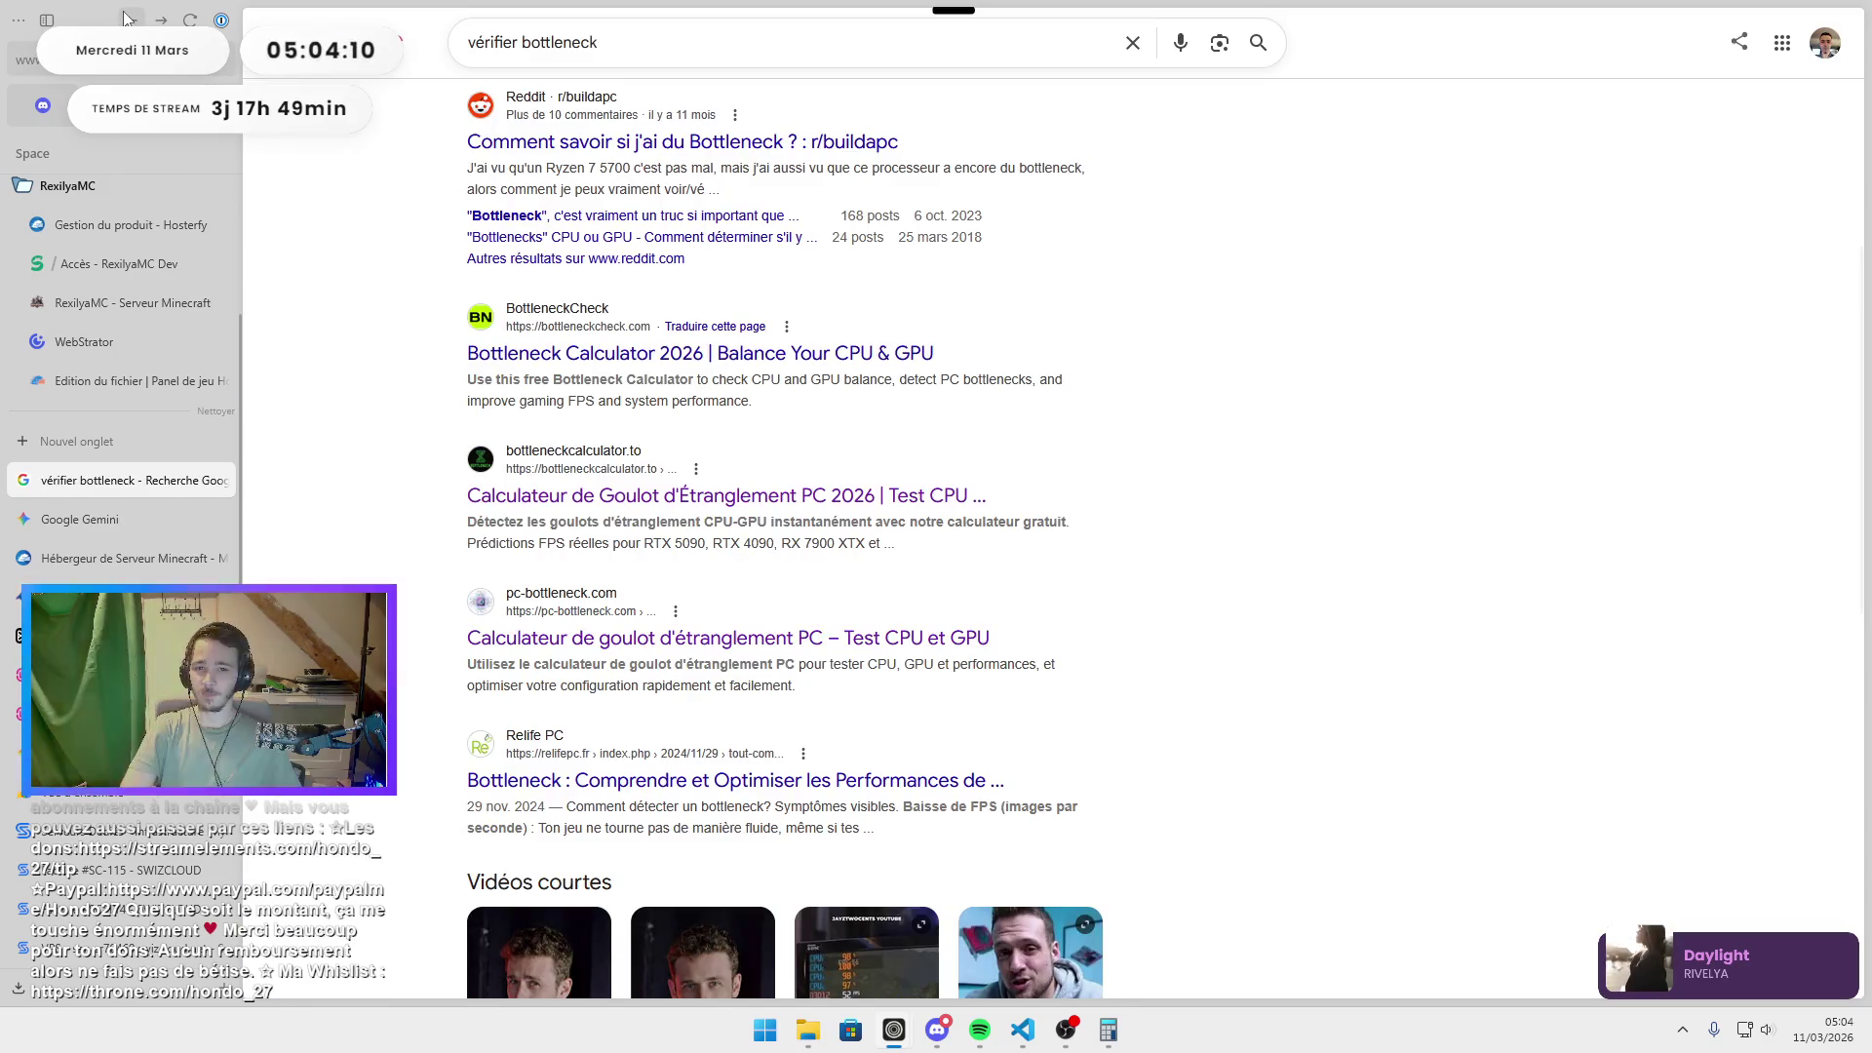
left_click(662, 745)
scroll(618, 657, "down", 3)
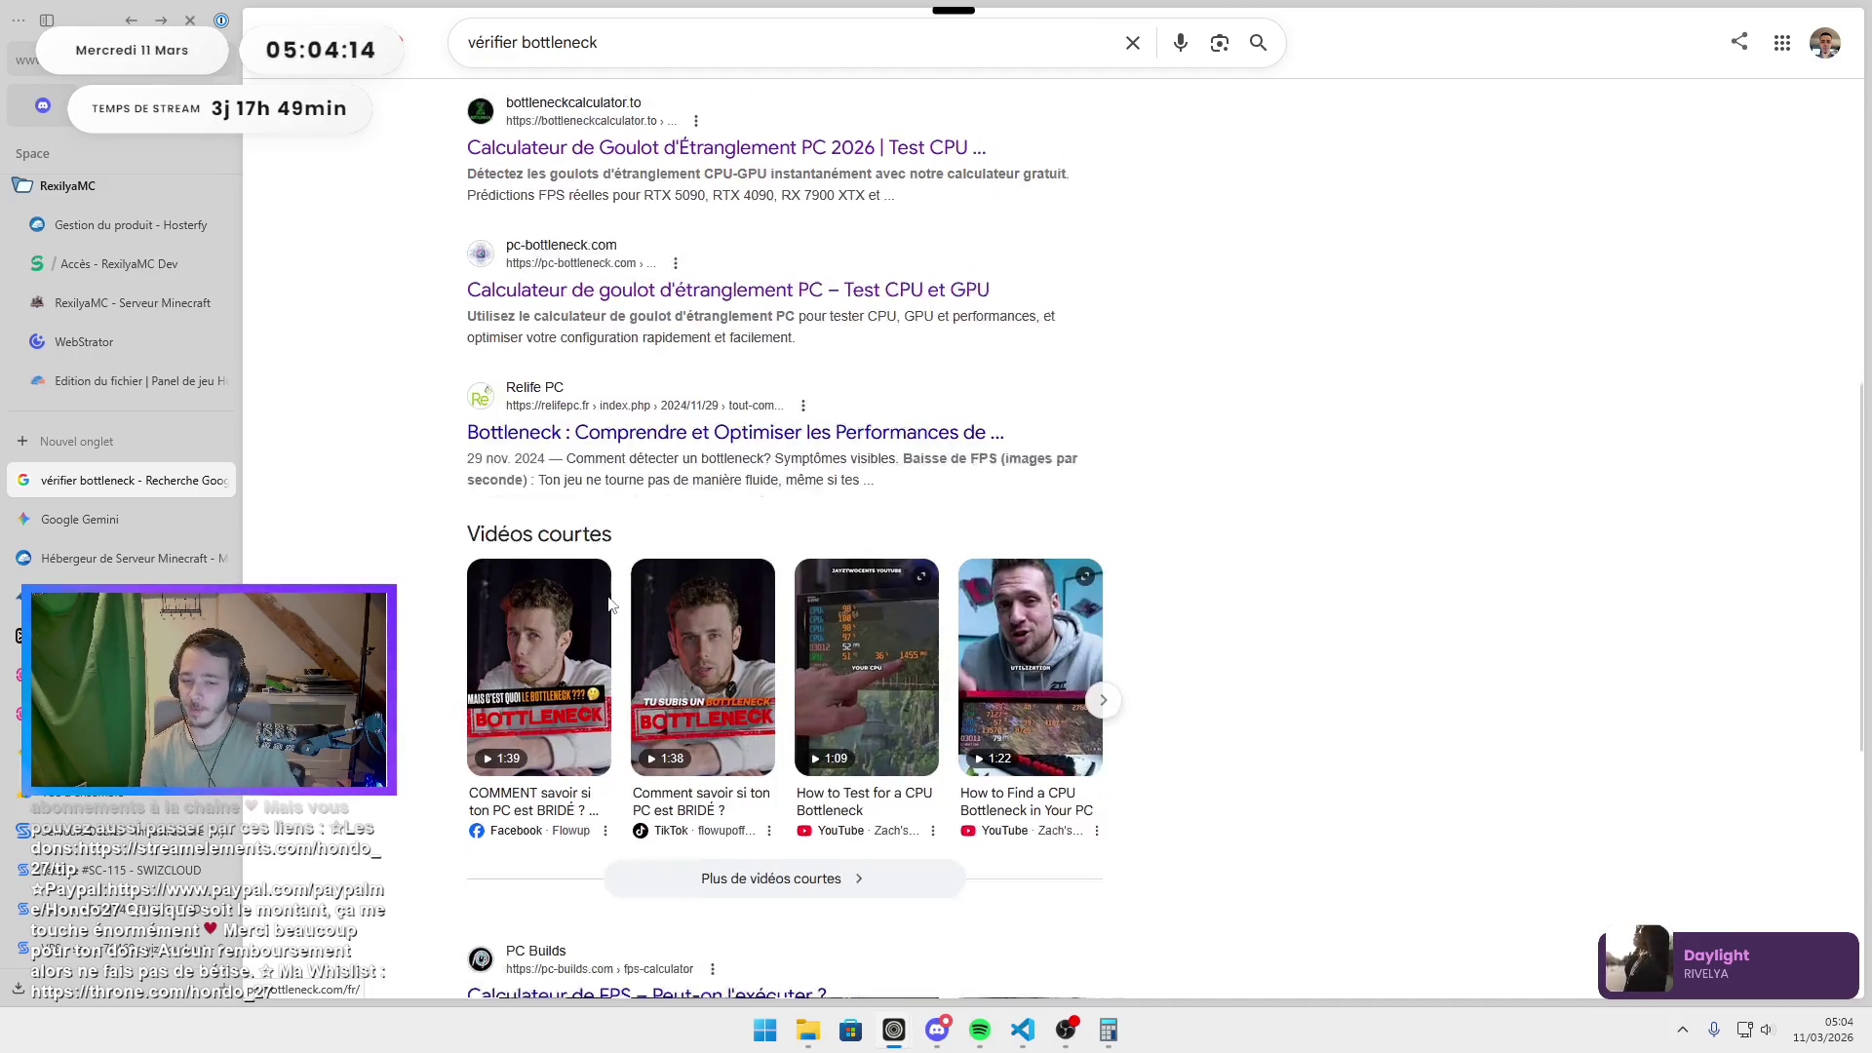
scroll(563, 560, "down", 20)
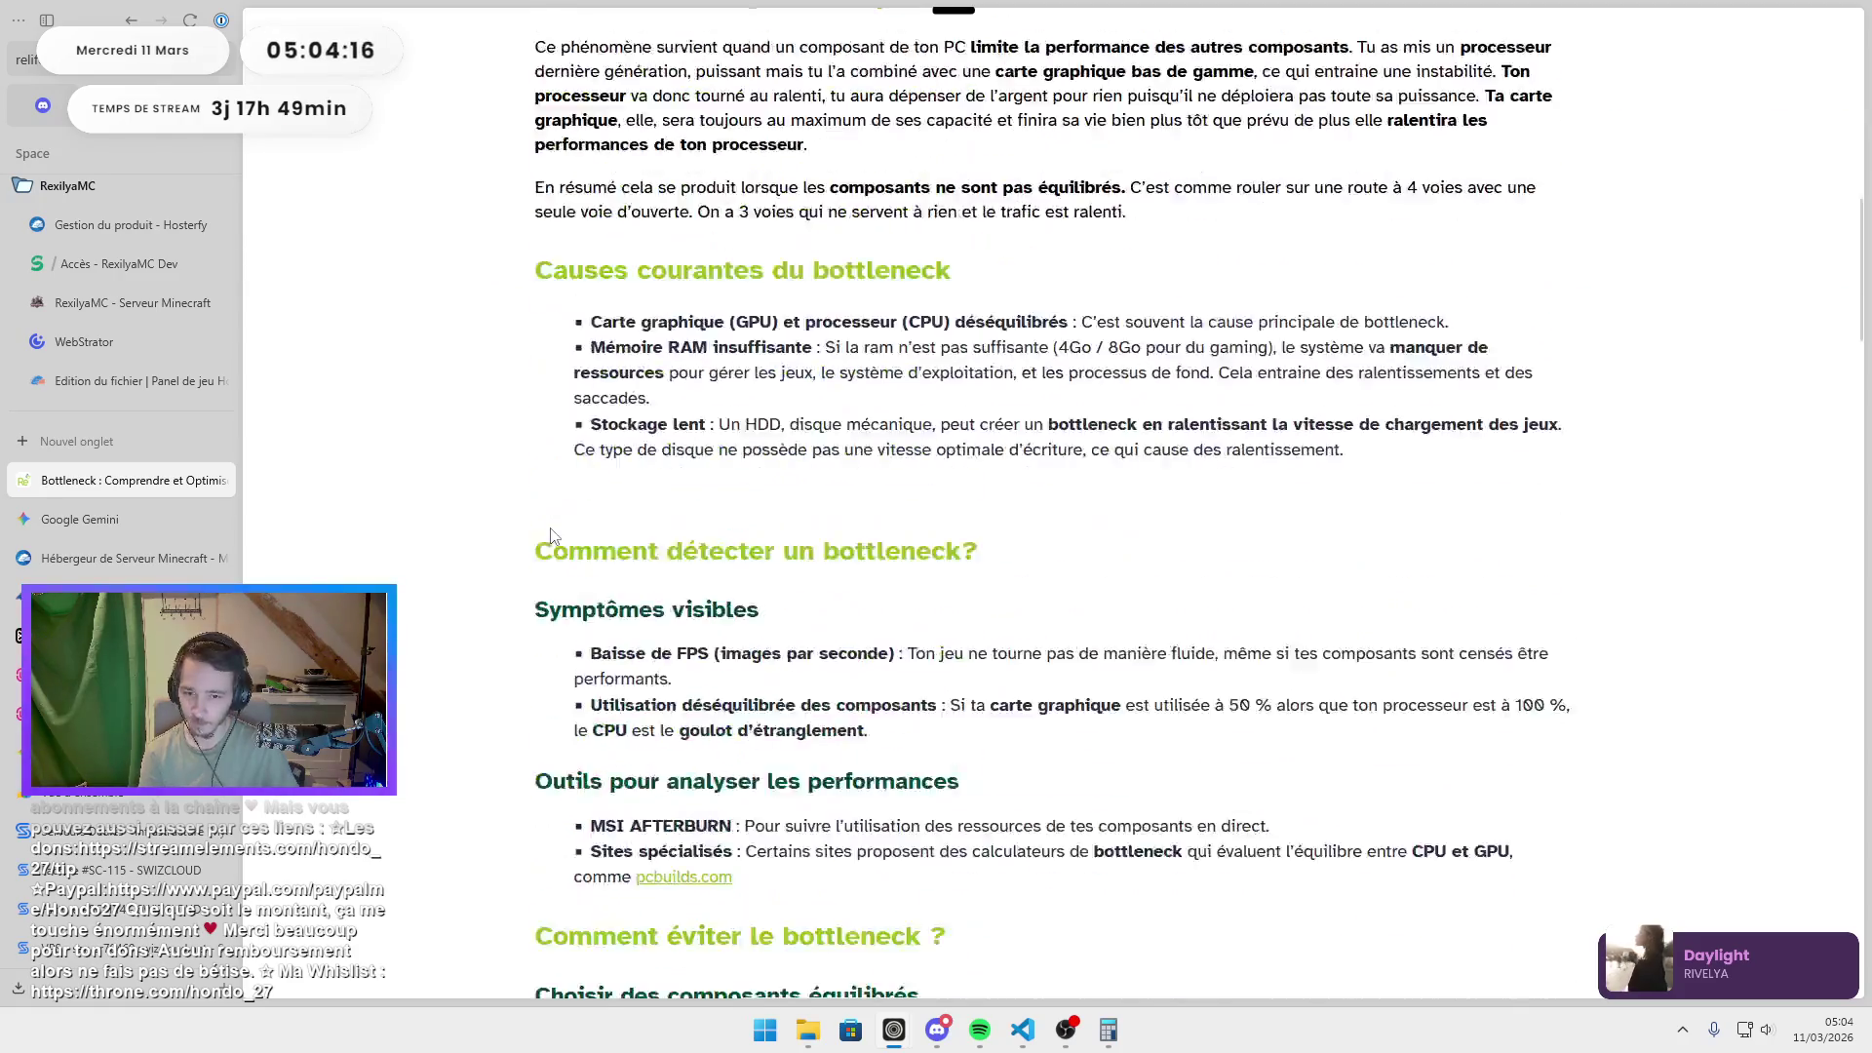
scroll(487, 489, "down", 8)
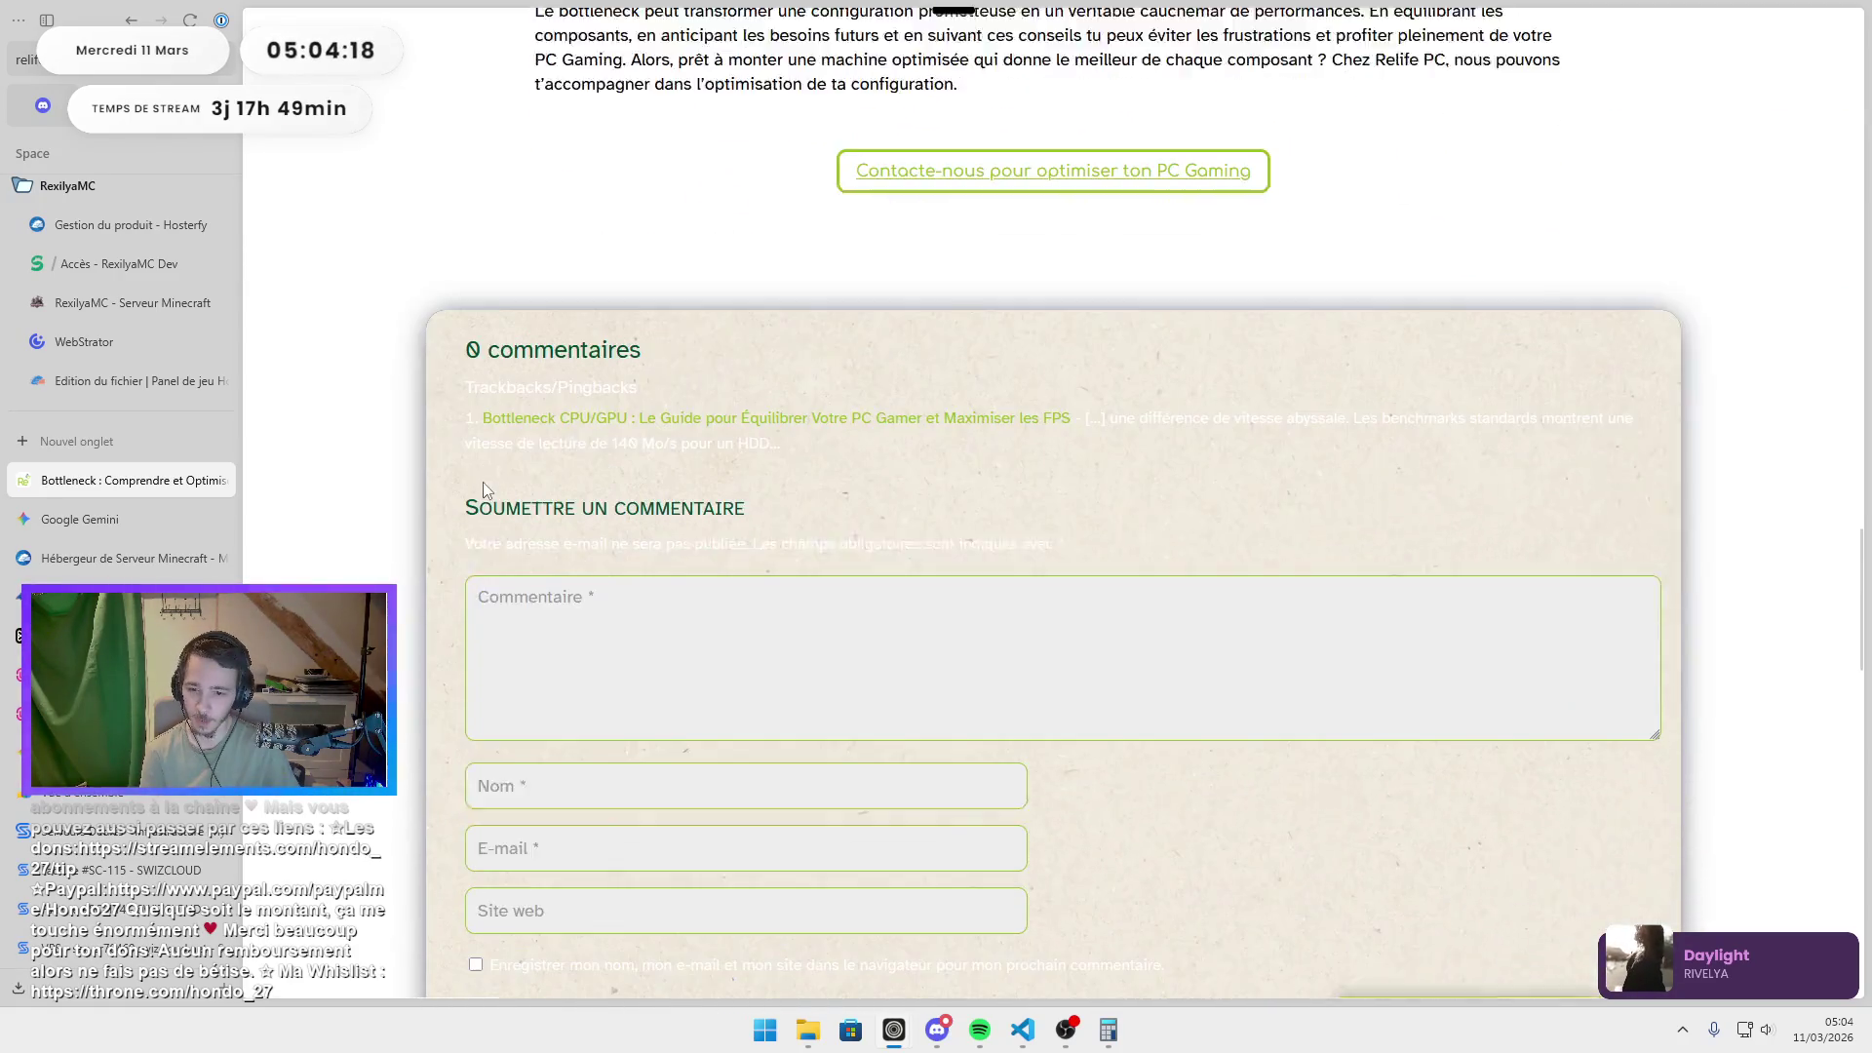
left_click(131, 21)
Open the PC Builds FPS calculator result, then come back to the search results
scroll(731, 468, "down", 5)
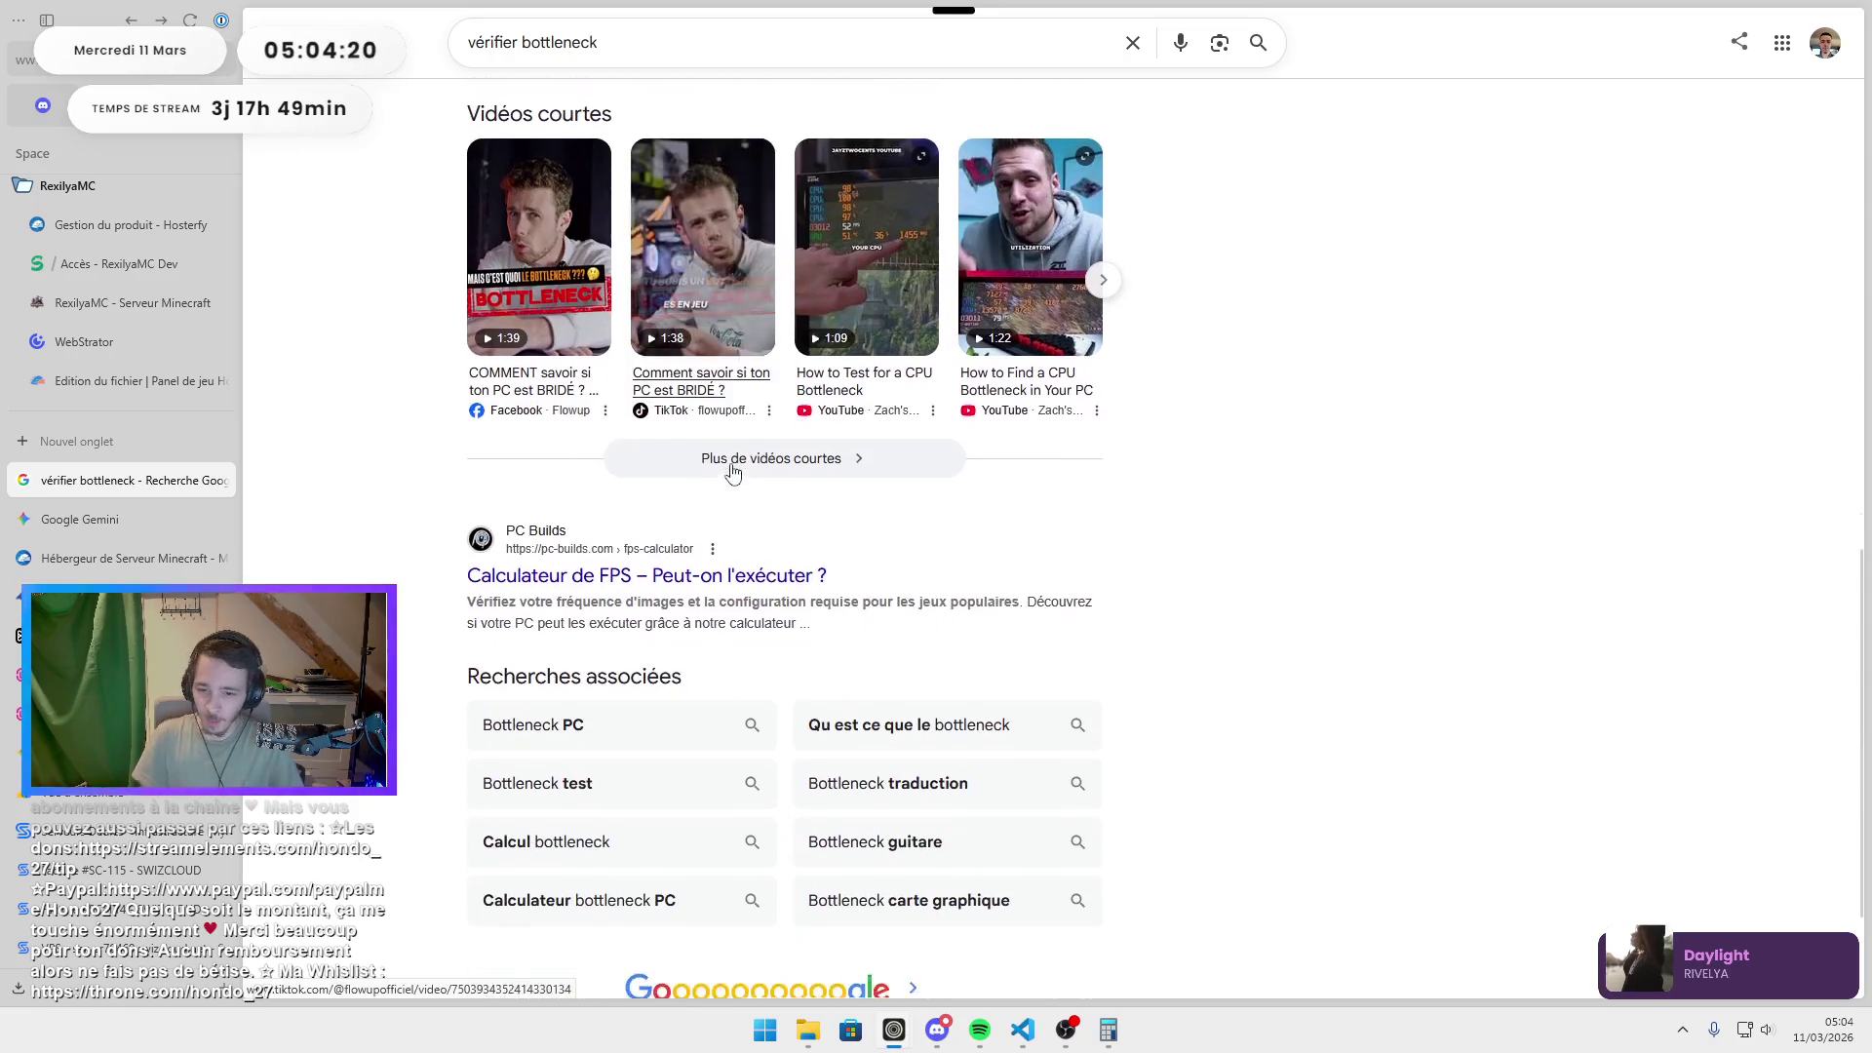
left_click(704, 569)
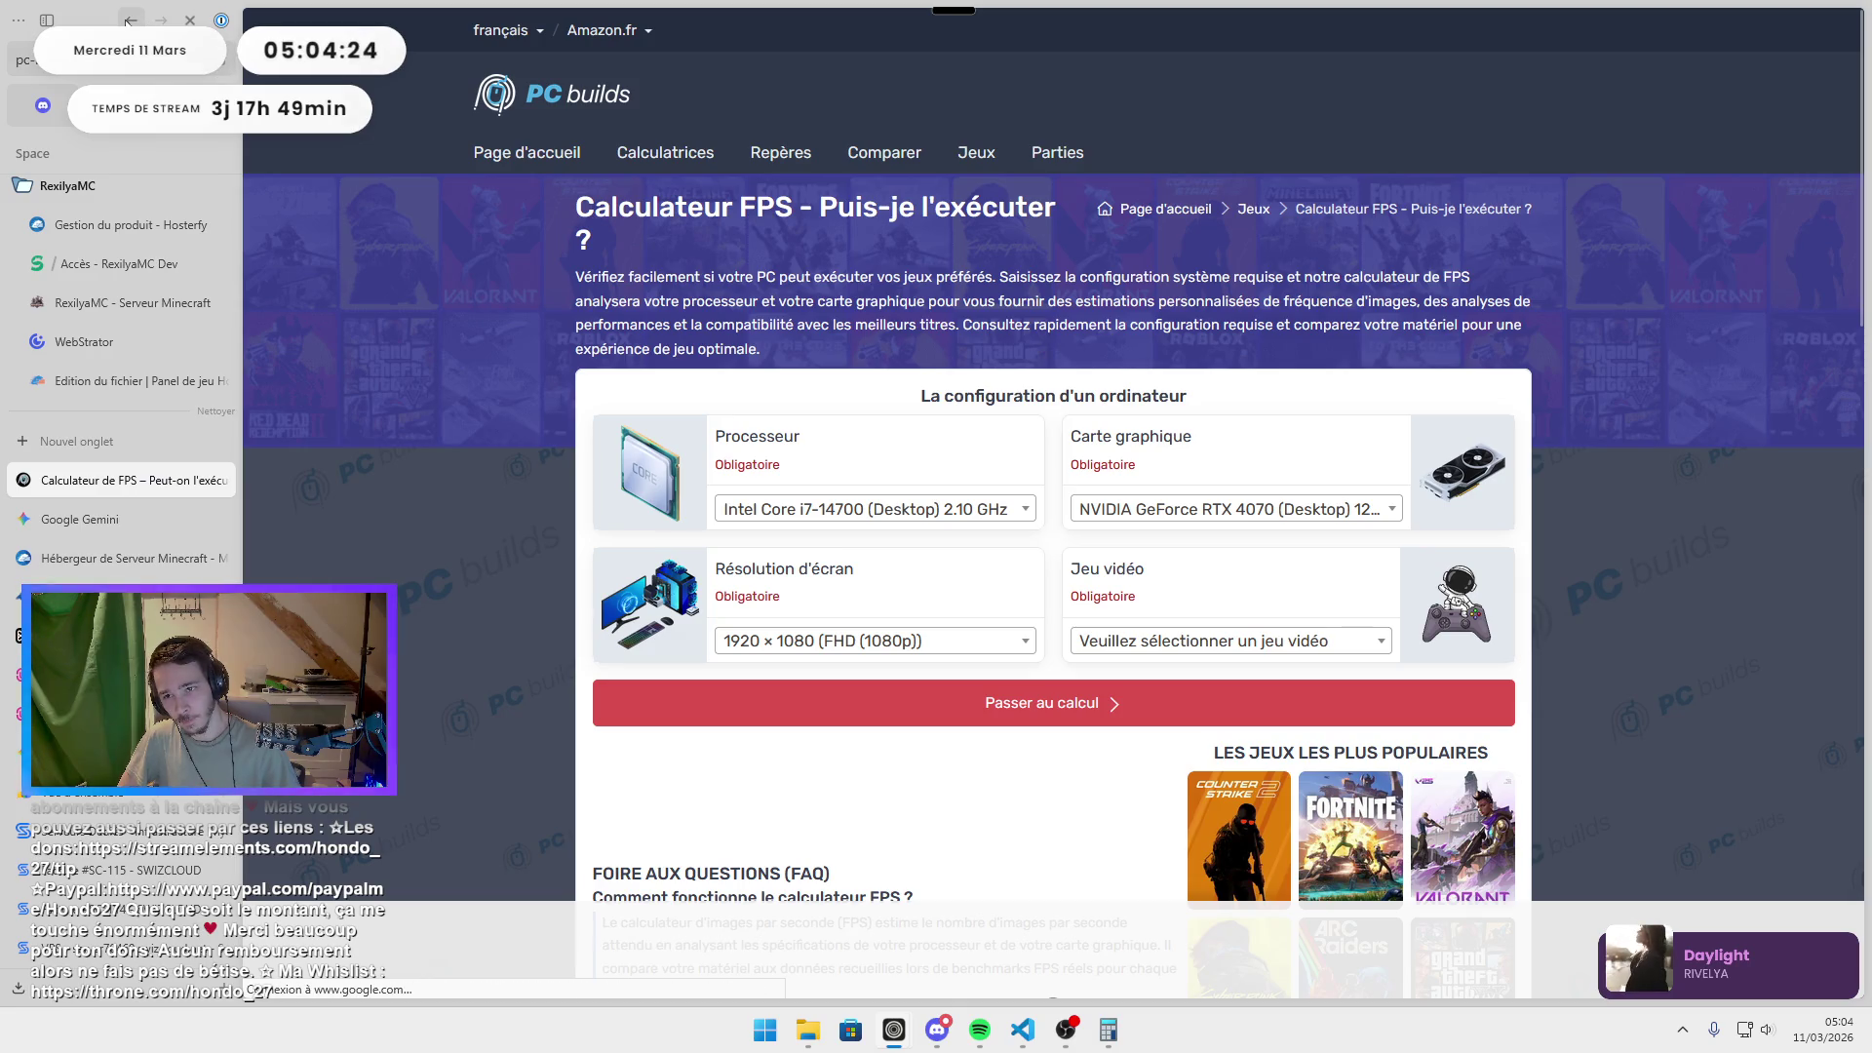
key("alt+Left")
scroll(1509, 778, "down", 2)
scroll(1501, 785, "up", 15)
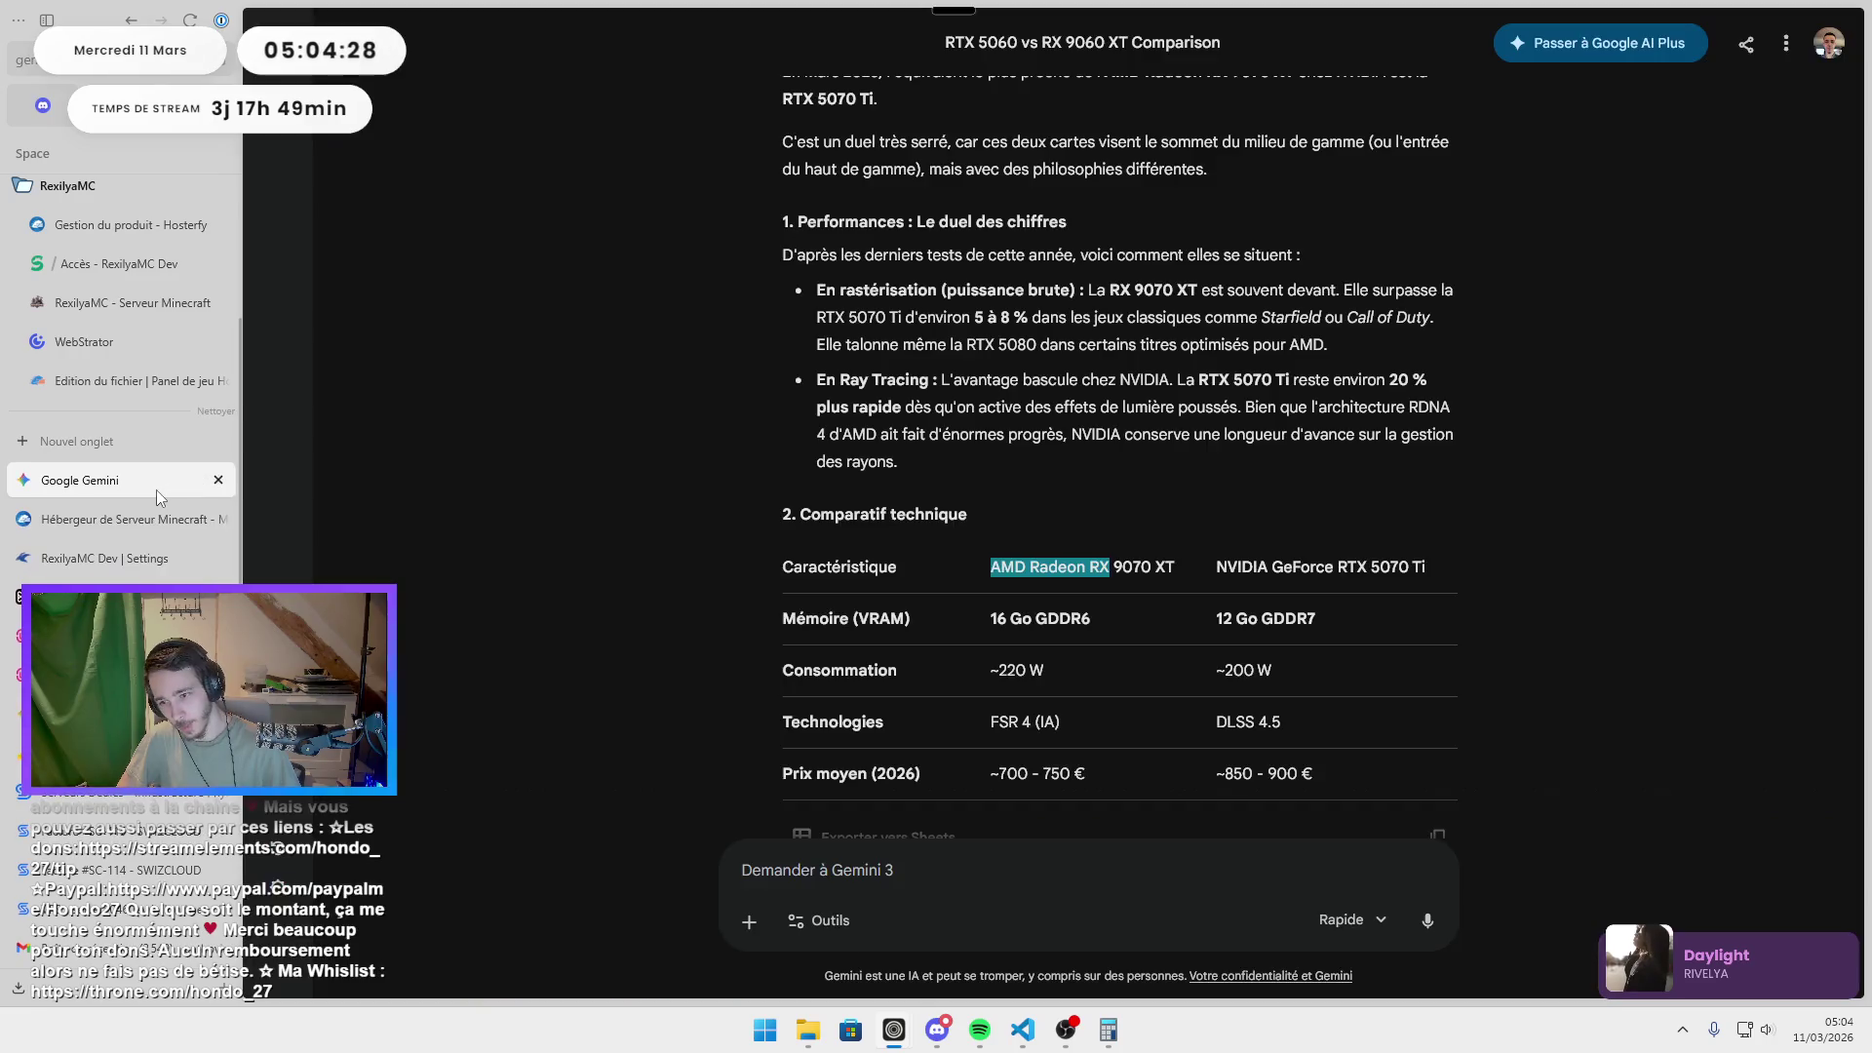
Close the bottleneck search tab, skim Gemini's i5-12400F equivalents answer, and move to the Hosterfy tab
middle_click(156, 490)
scroll(1121, 571, "down", 20)
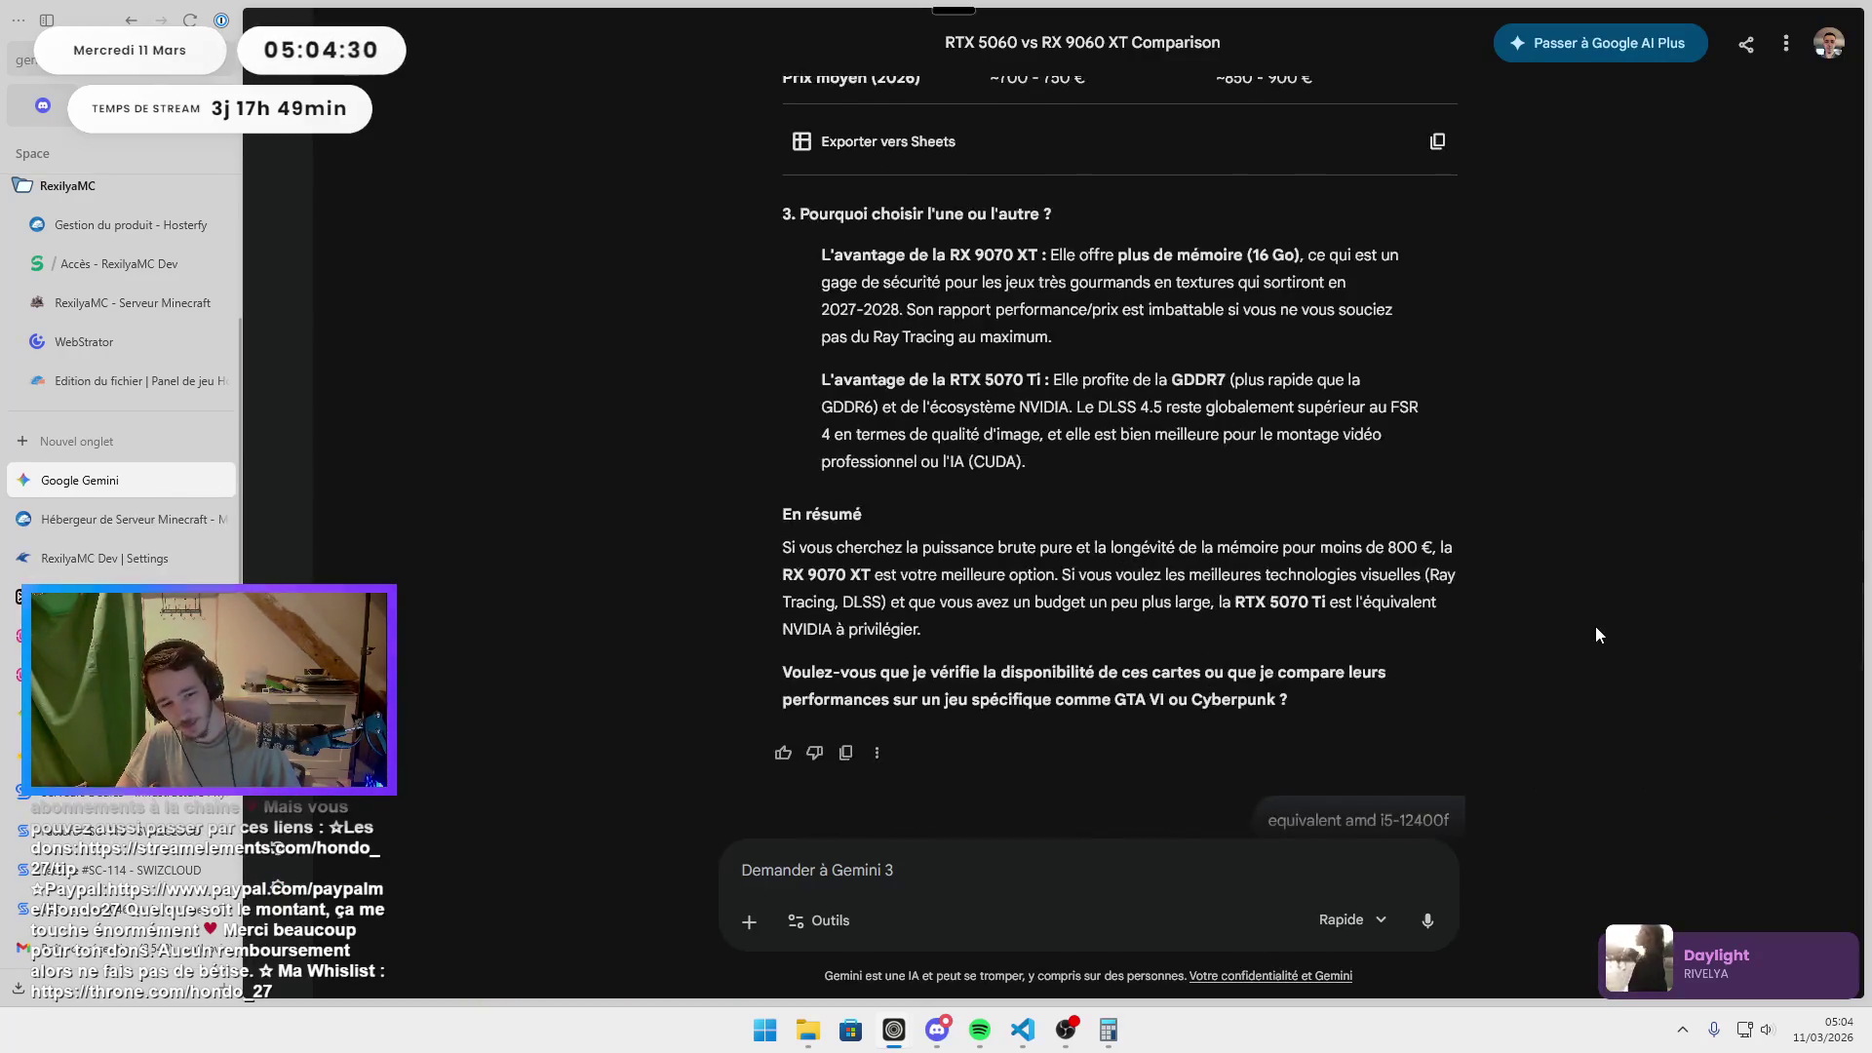
scroll(1579, 470, "down", 5)
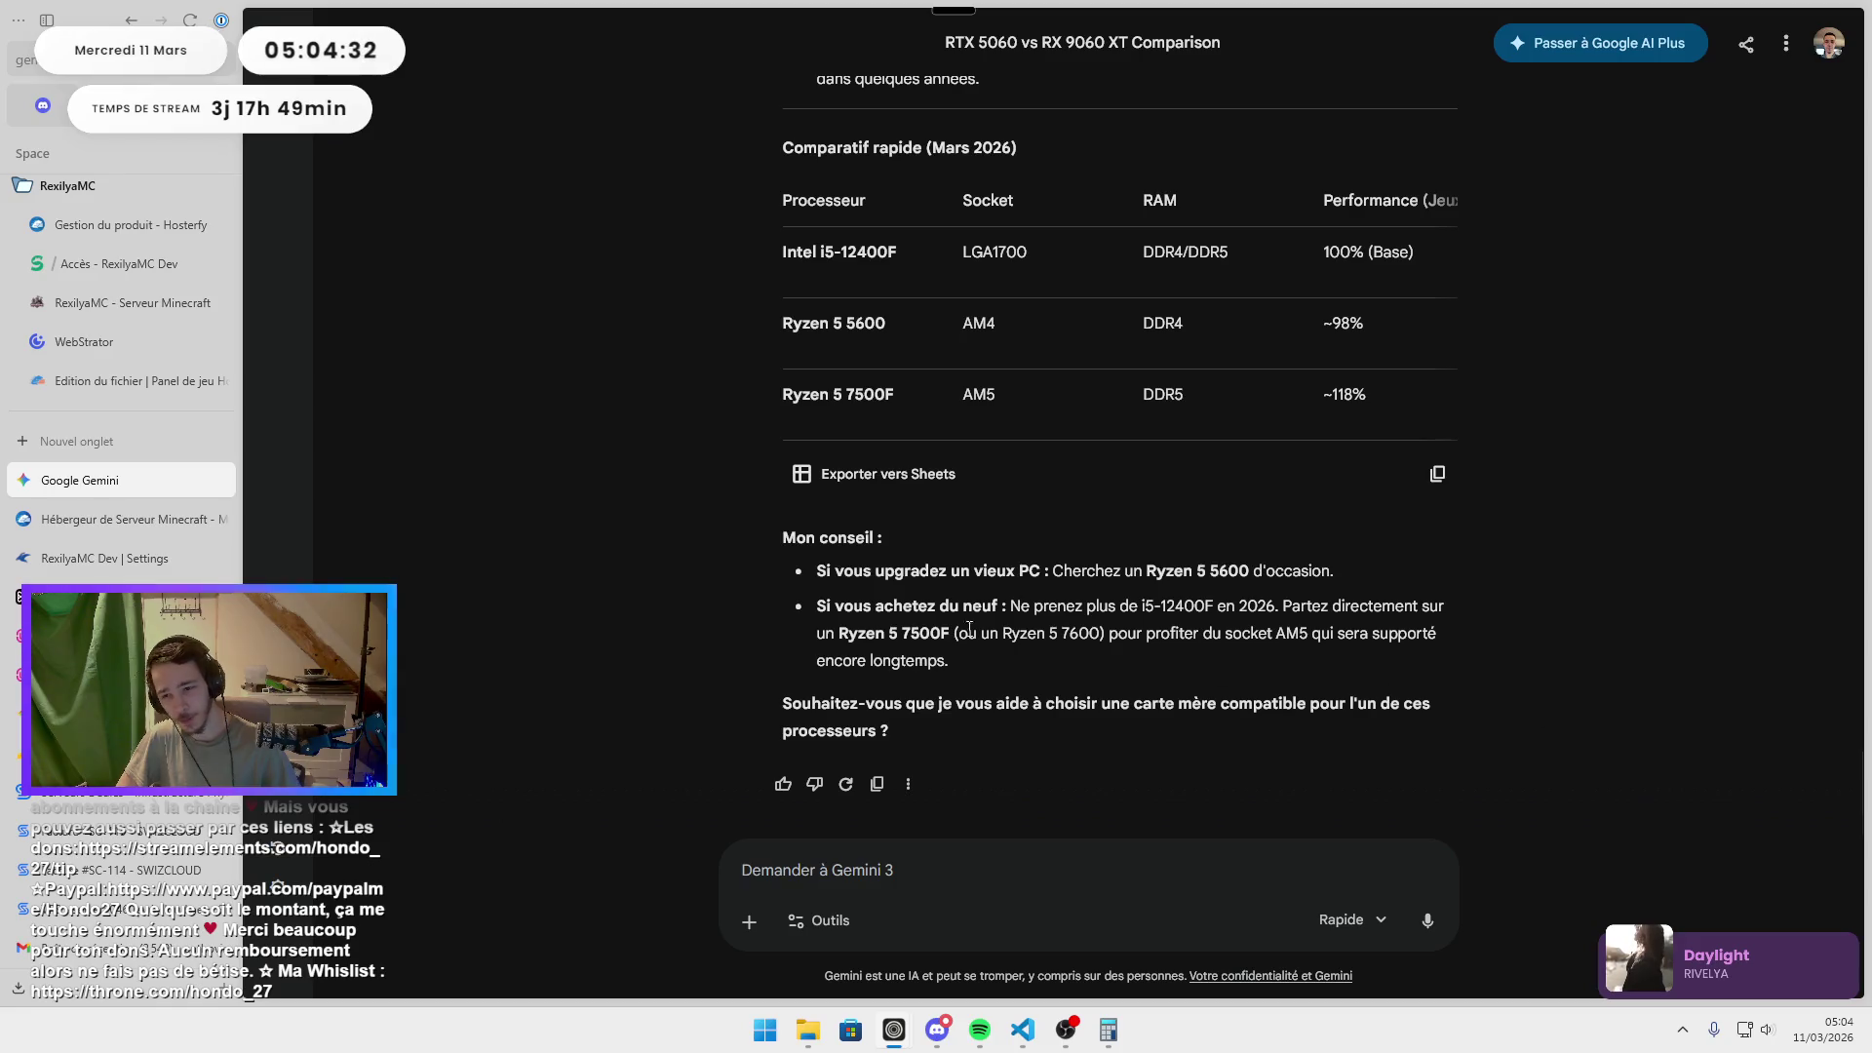
left_click(102, 514)
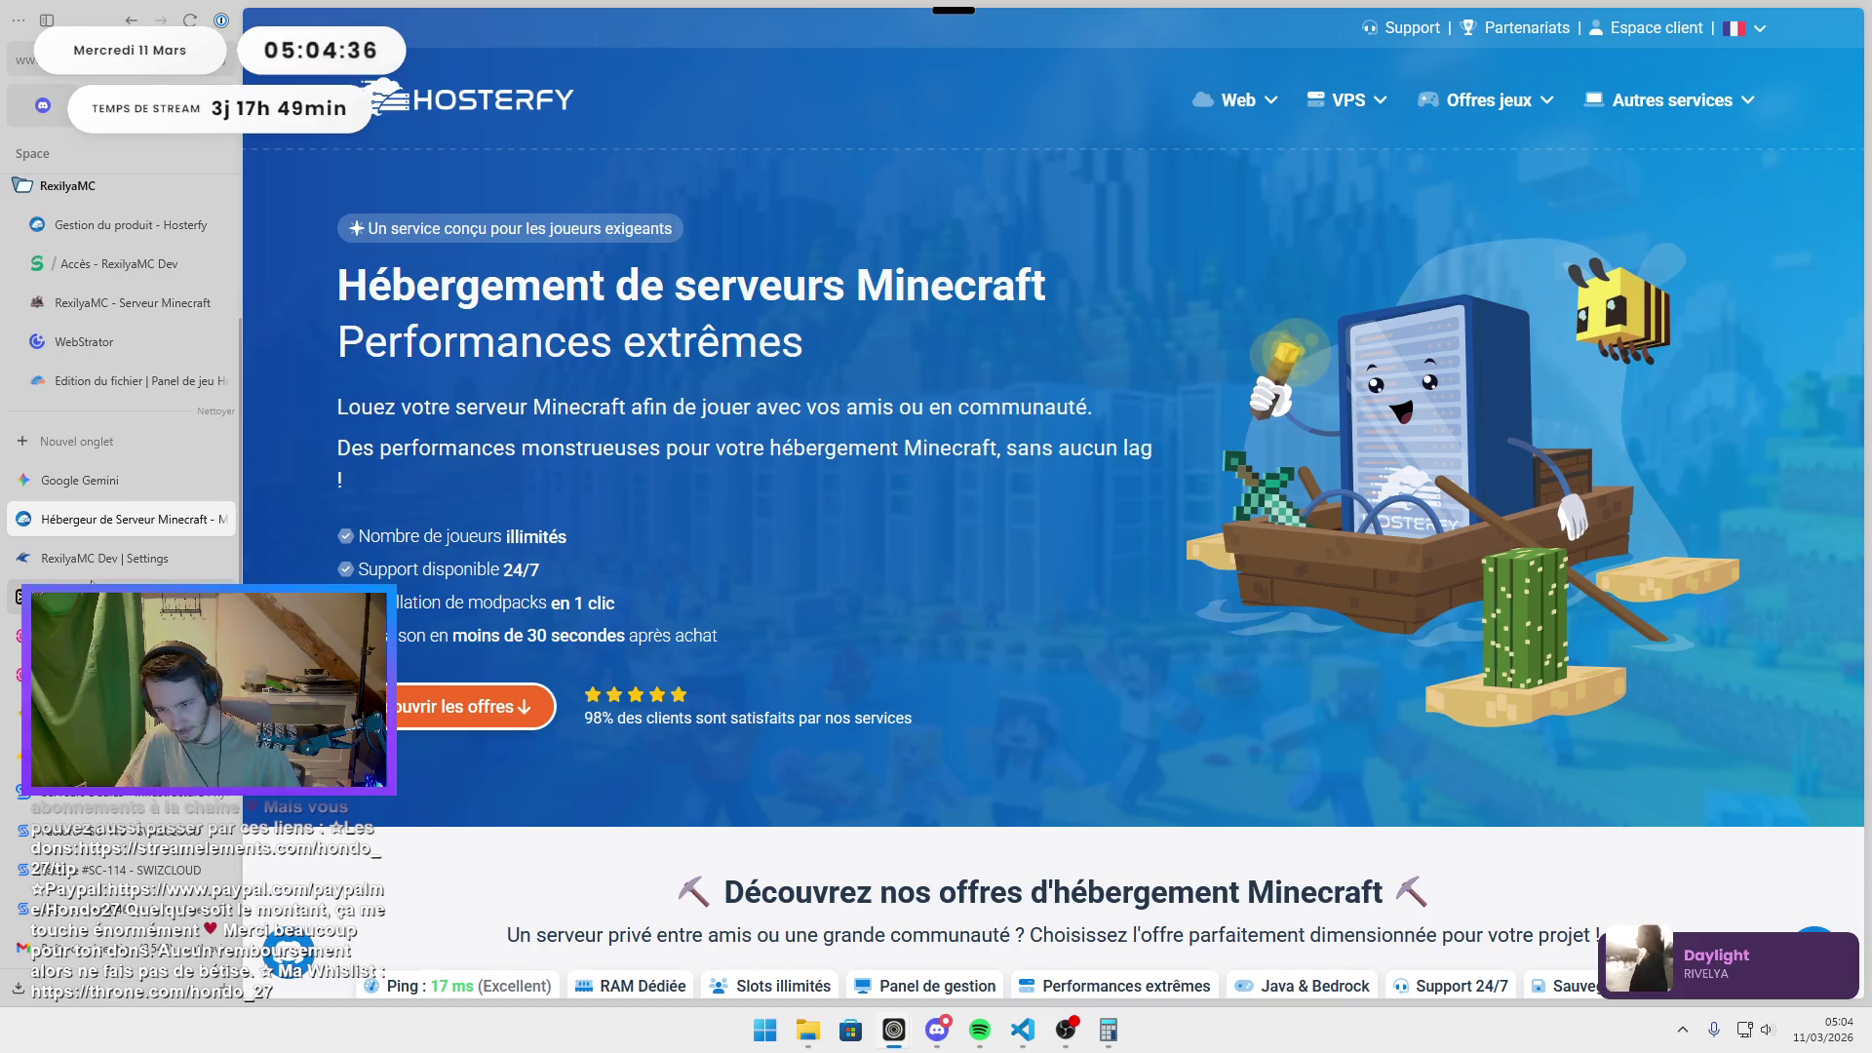
Close the Gemini tab and start the RexilyaMC Dev server from its PowerNode console
middle_click(79, 490)
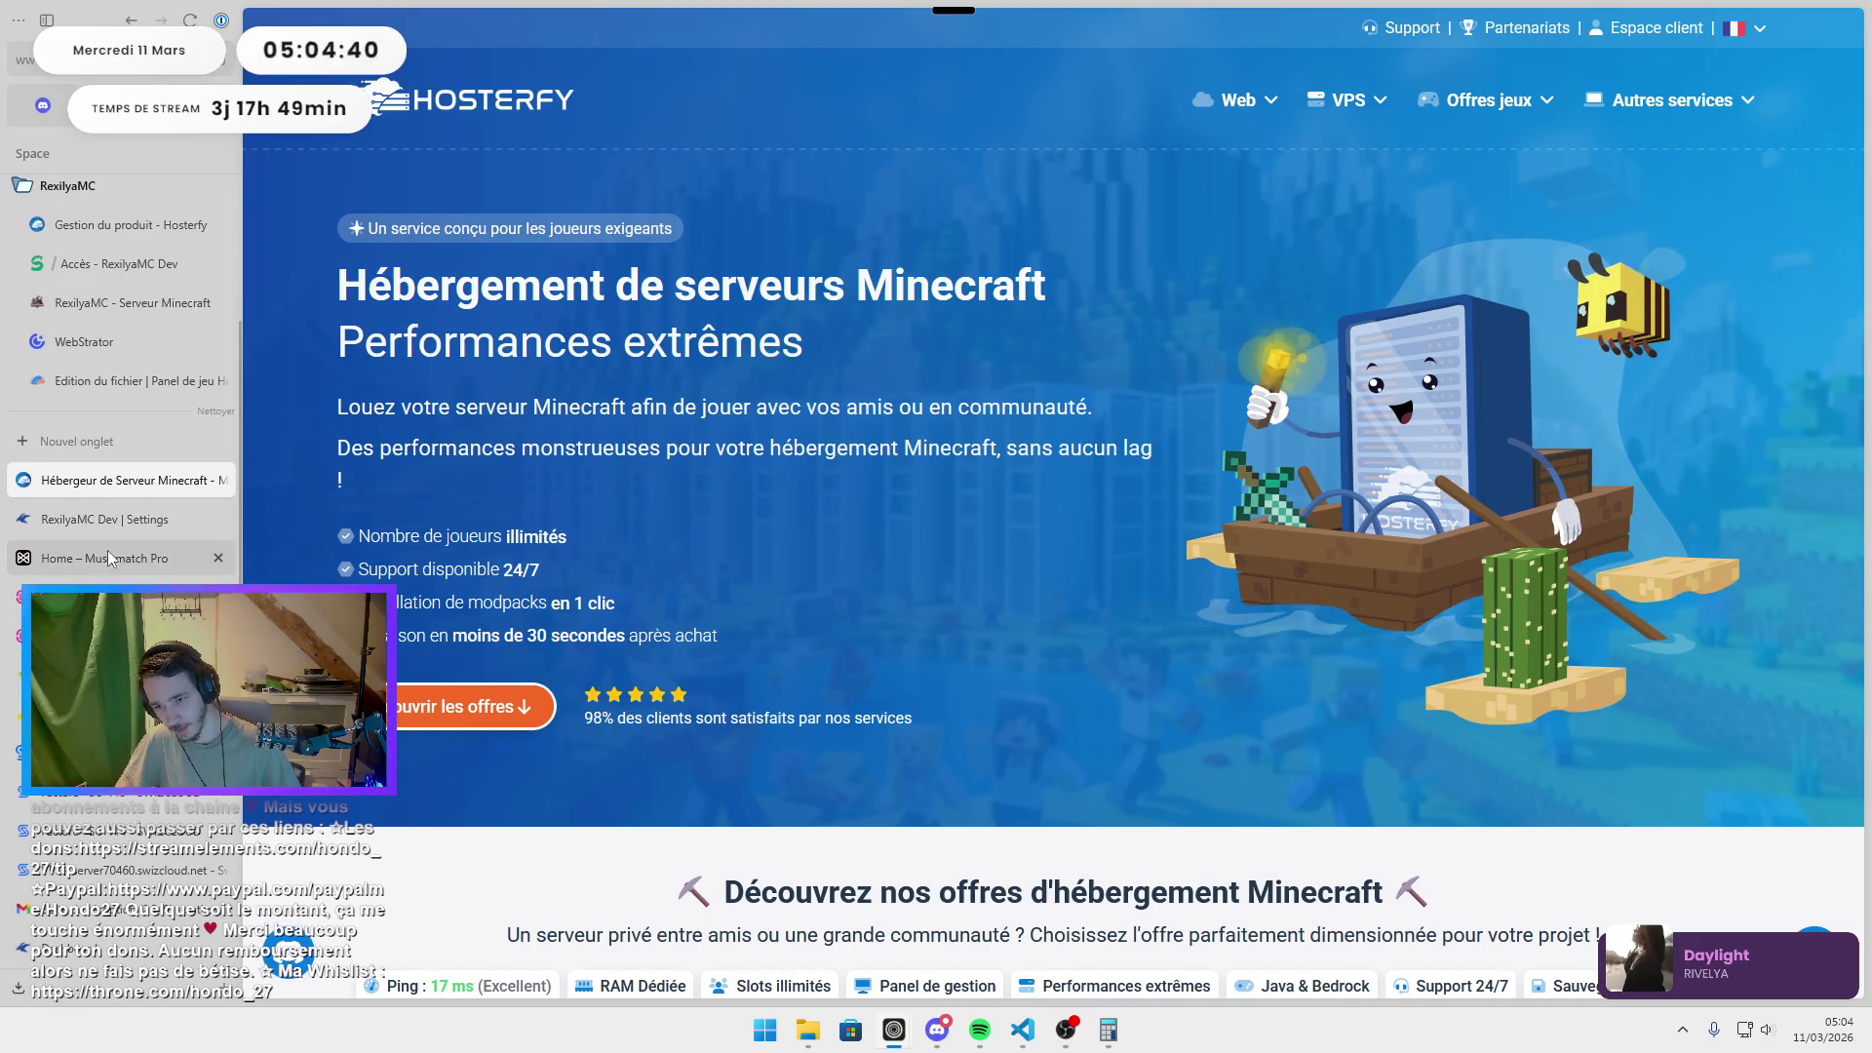
left_click(110, 527)
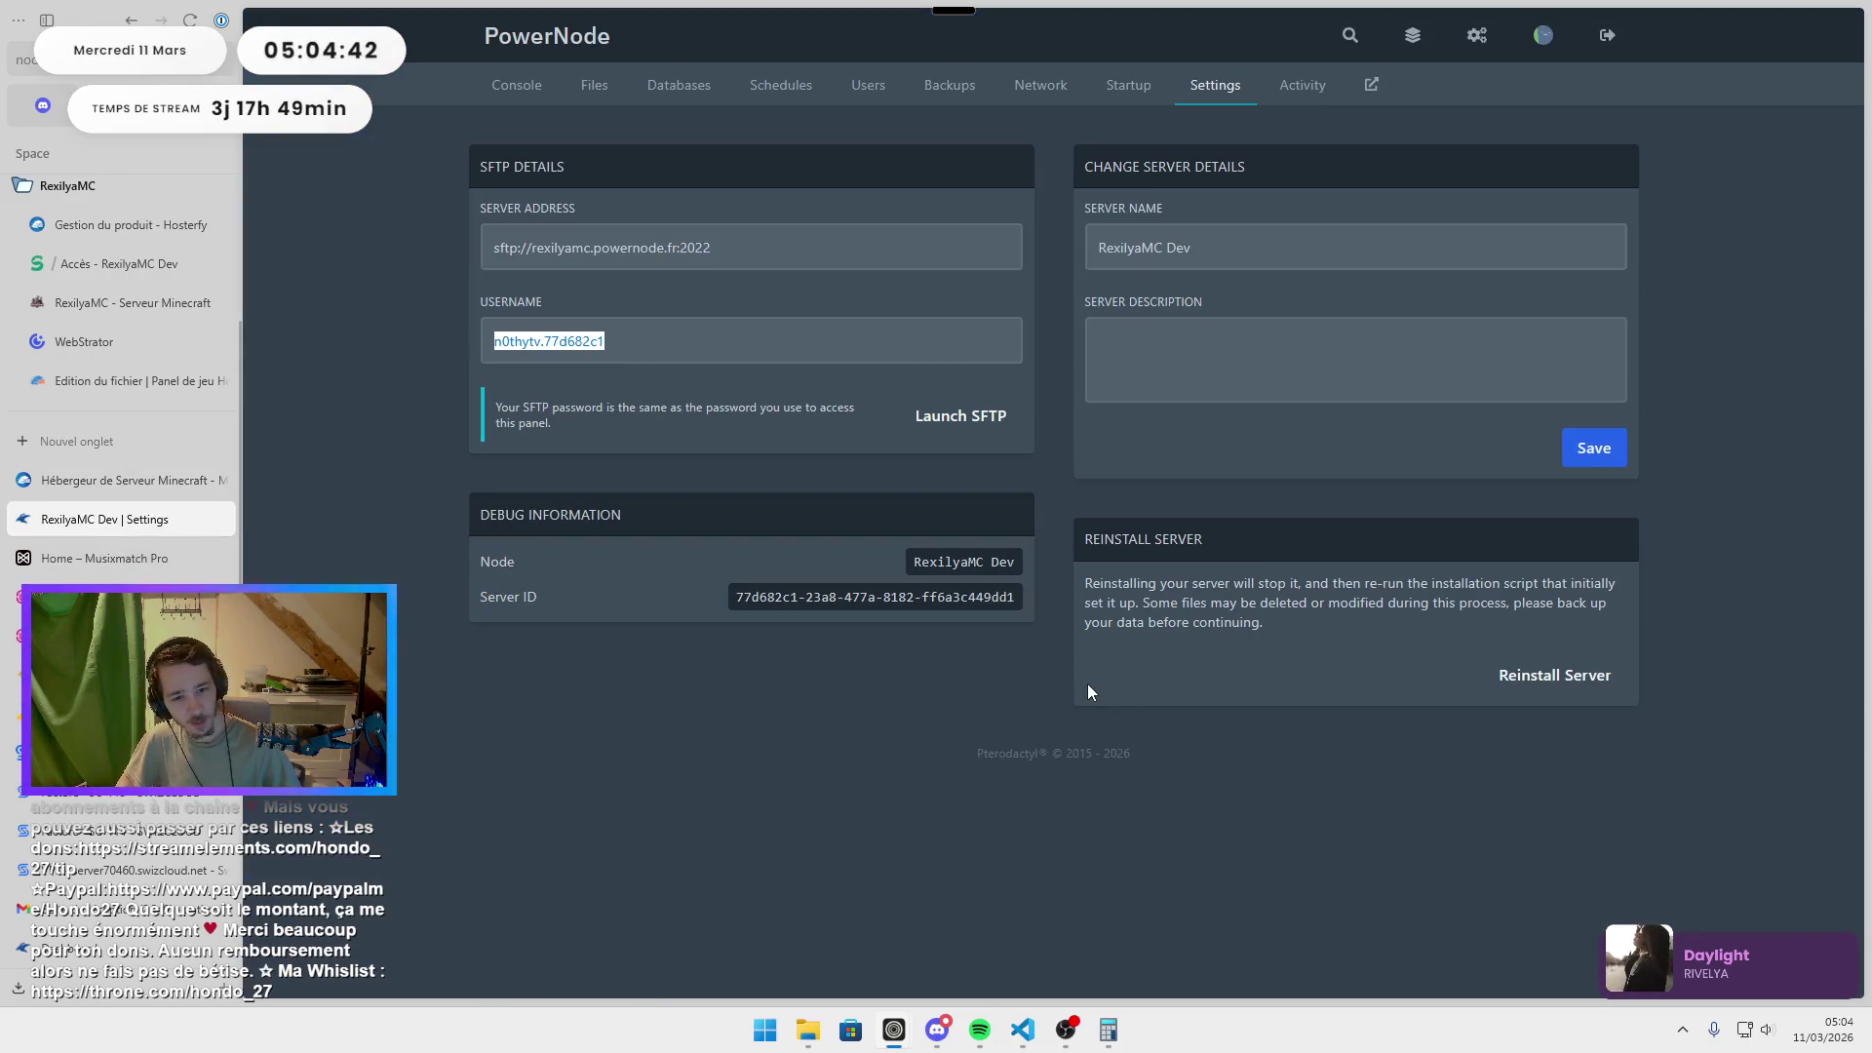
left_click(519, 90)
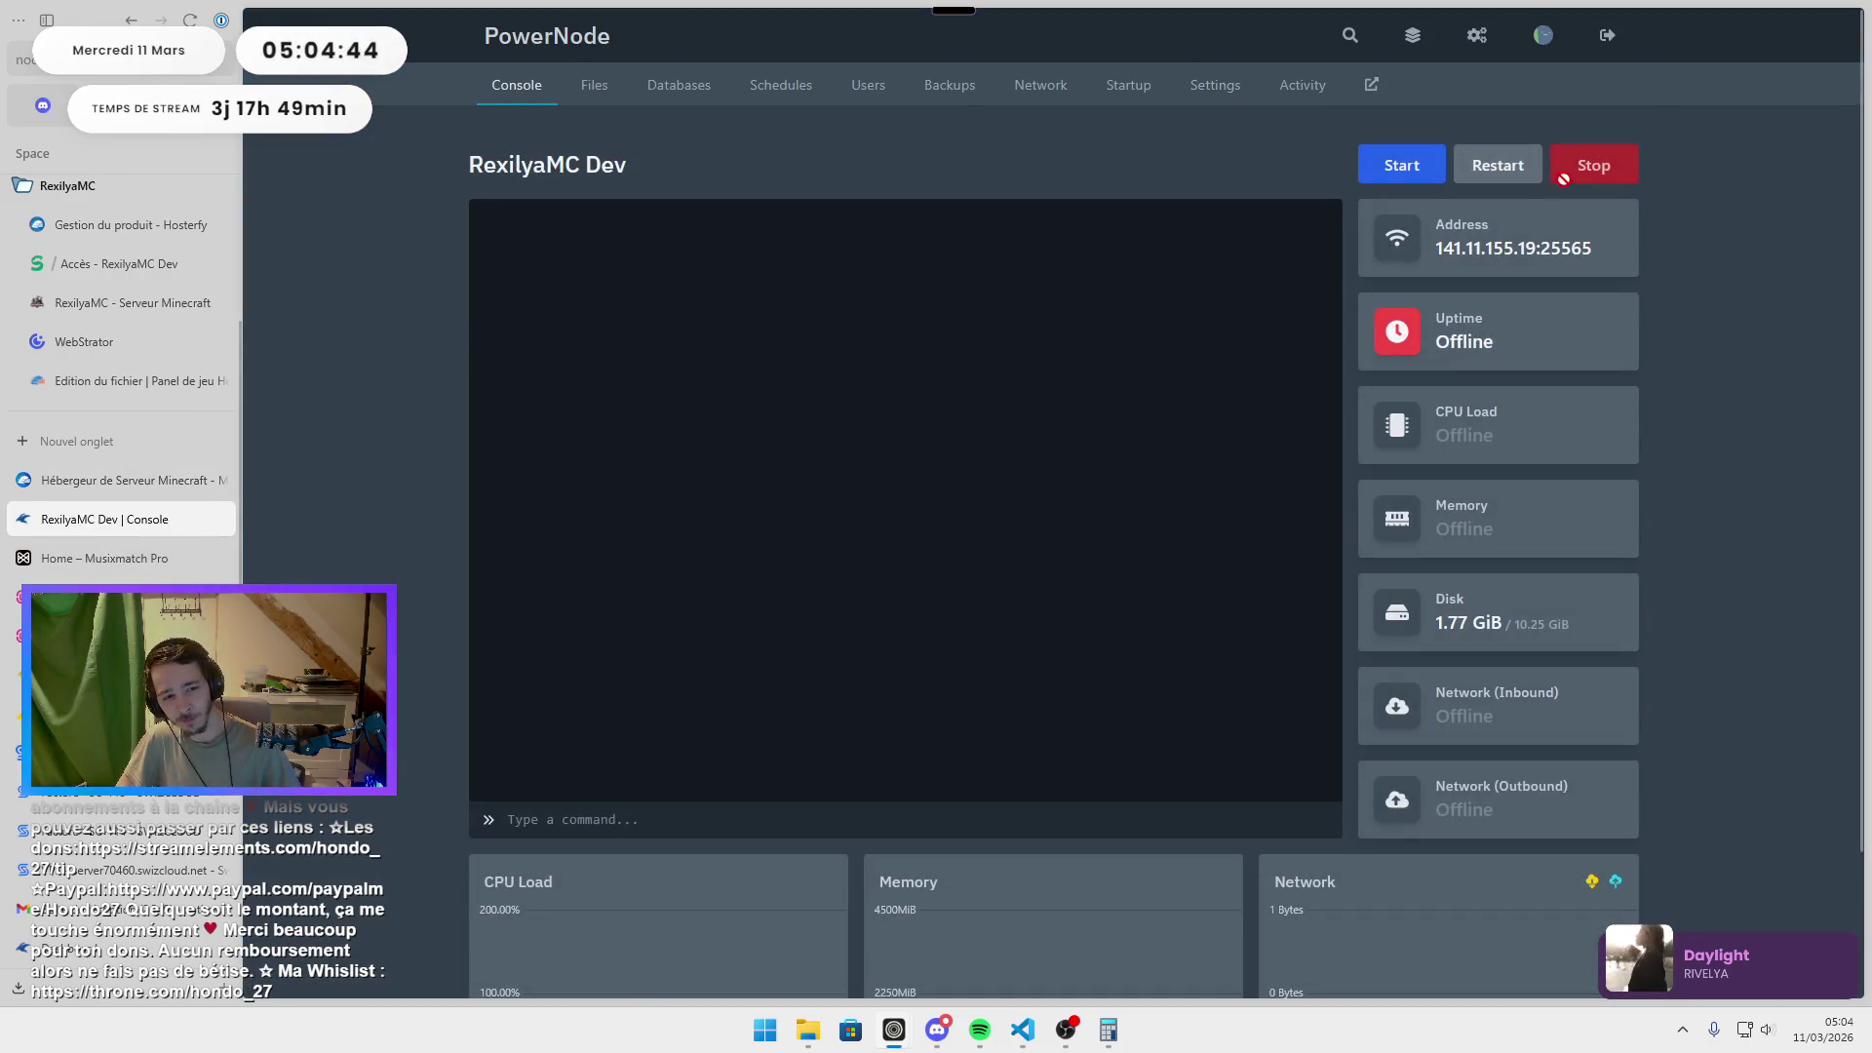
left_click(1406, 168)
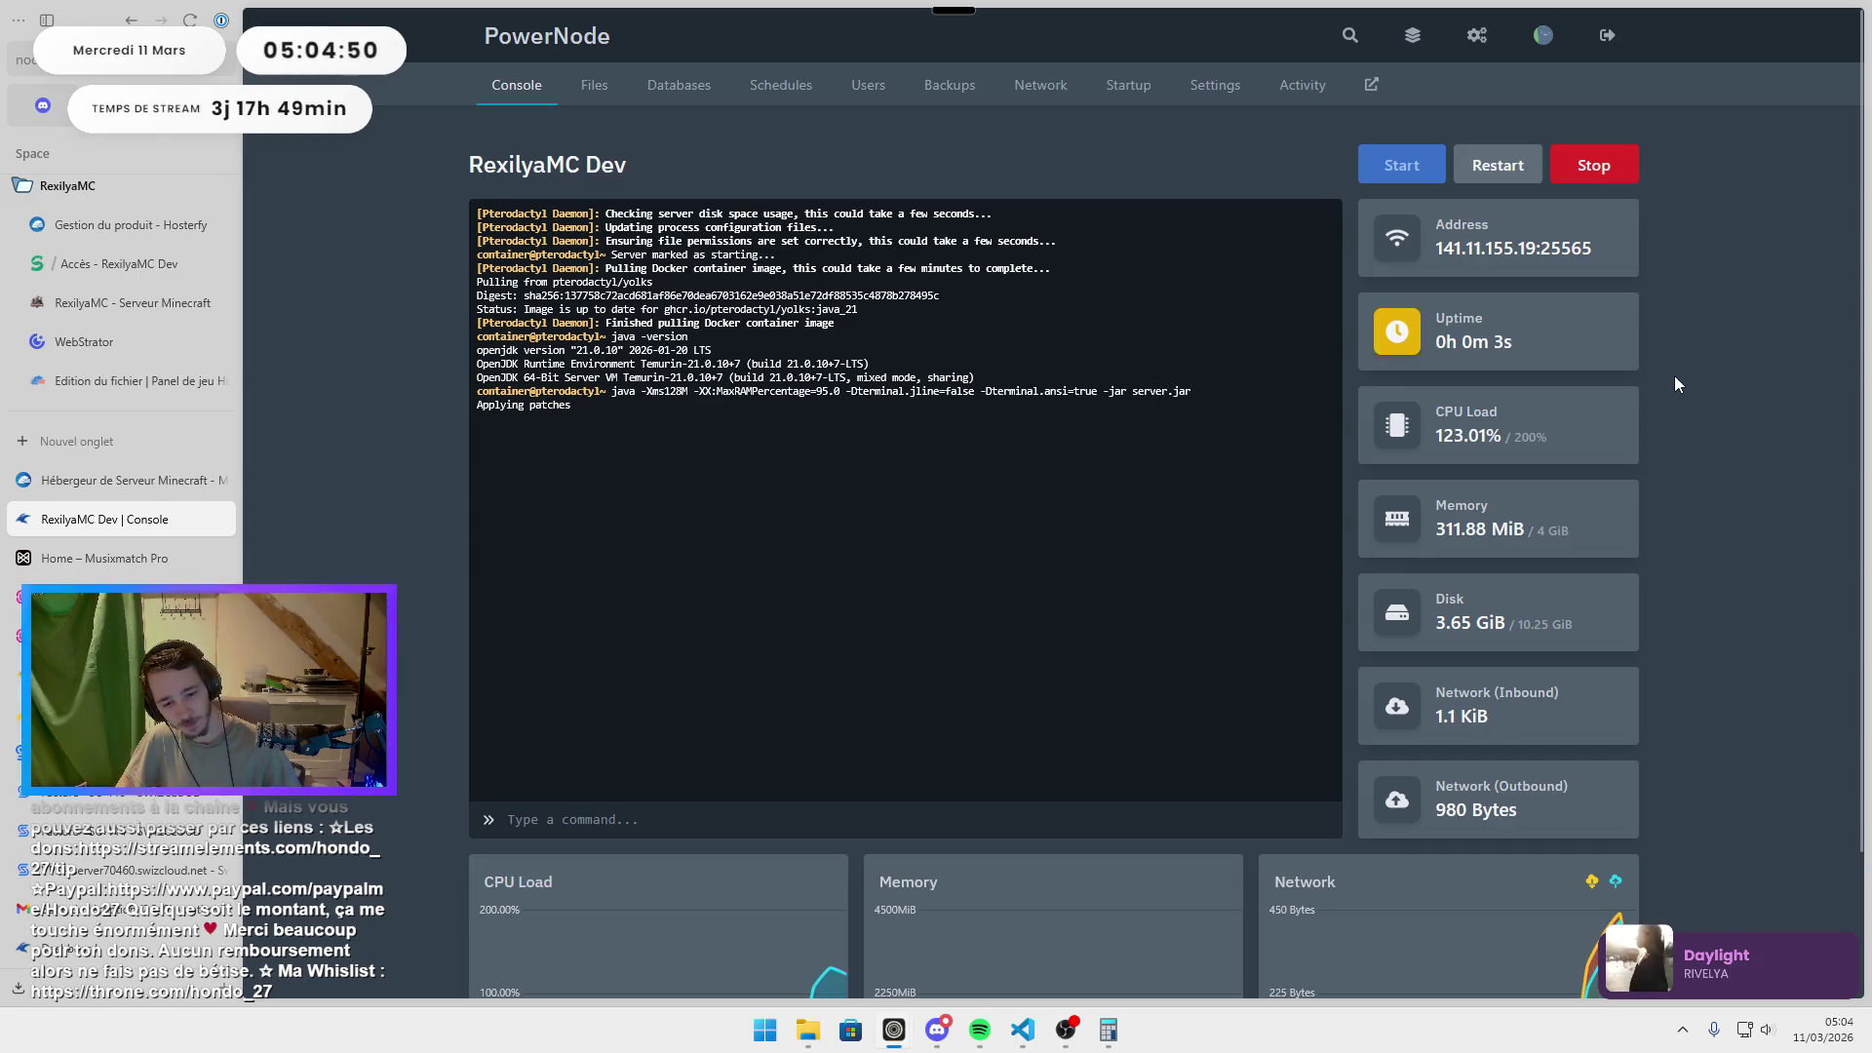
left_click(1107, 1030)
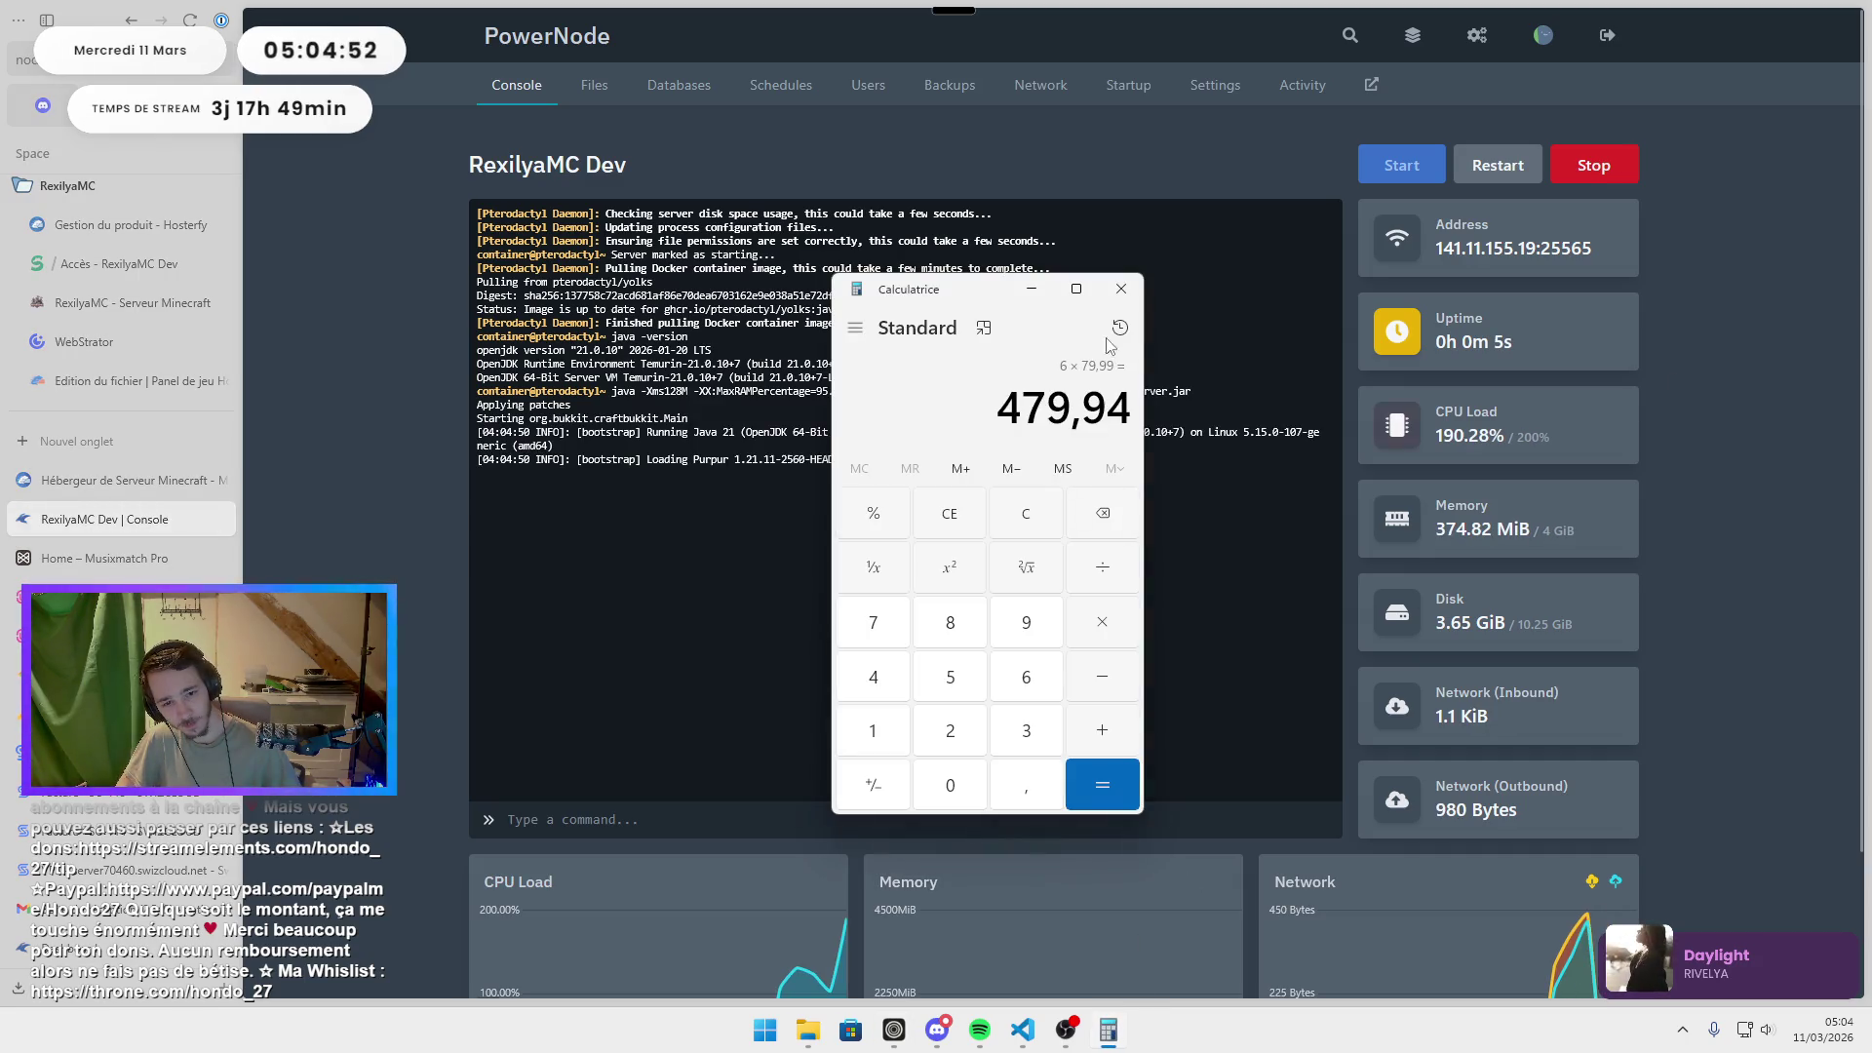
left_click(1115, 295)
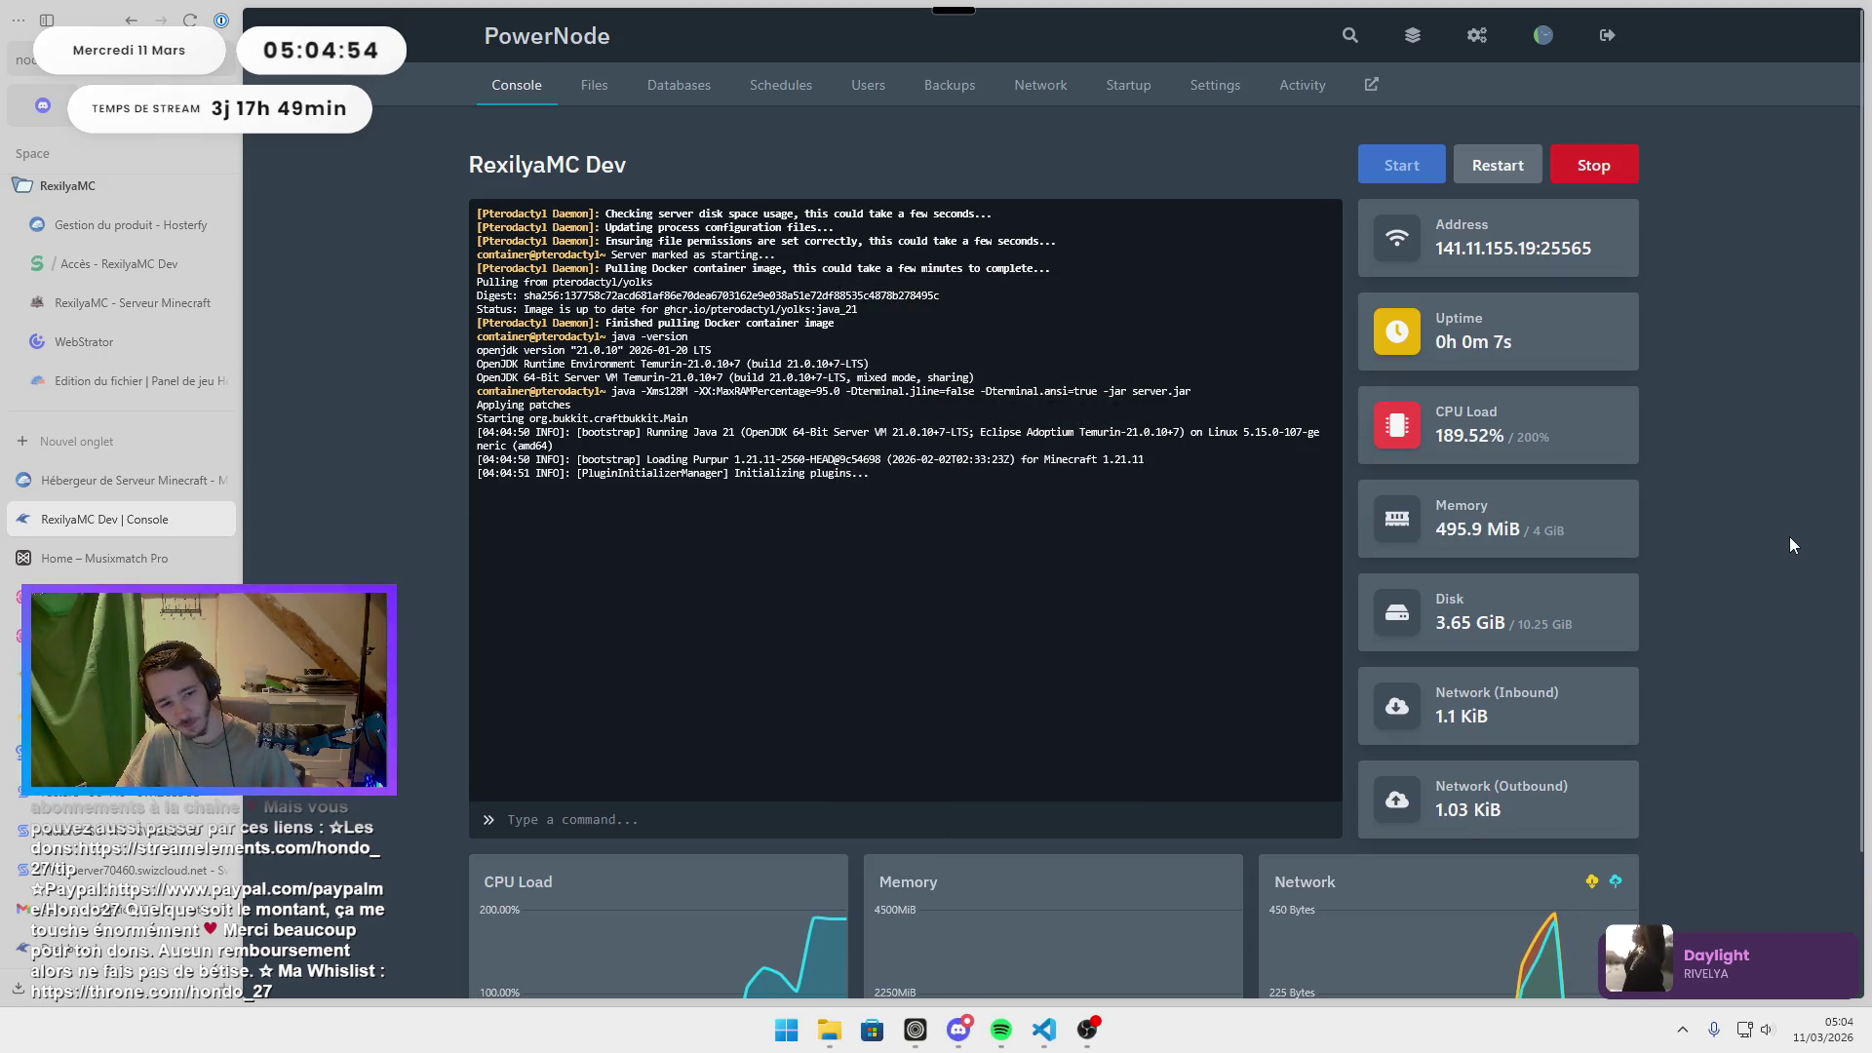